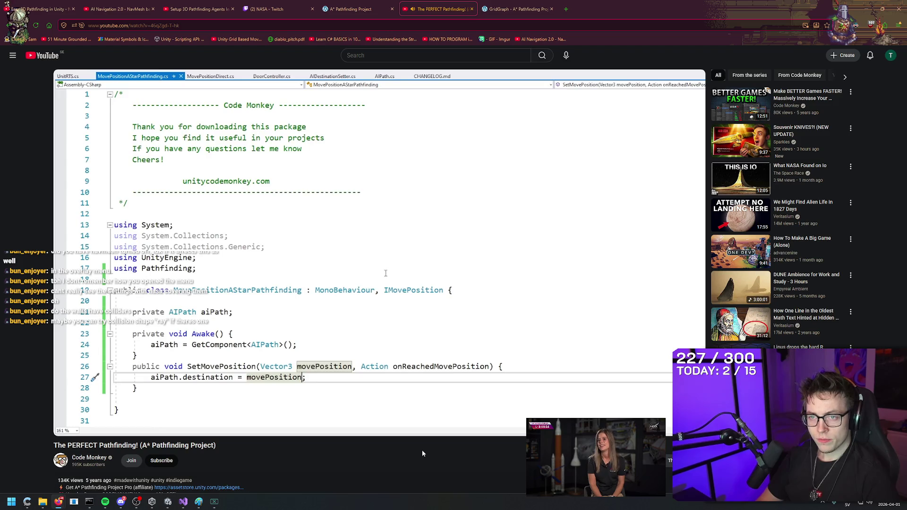
- Pause the A* pathfinding tutorial video and bring the Unity editor to the front
key("space")
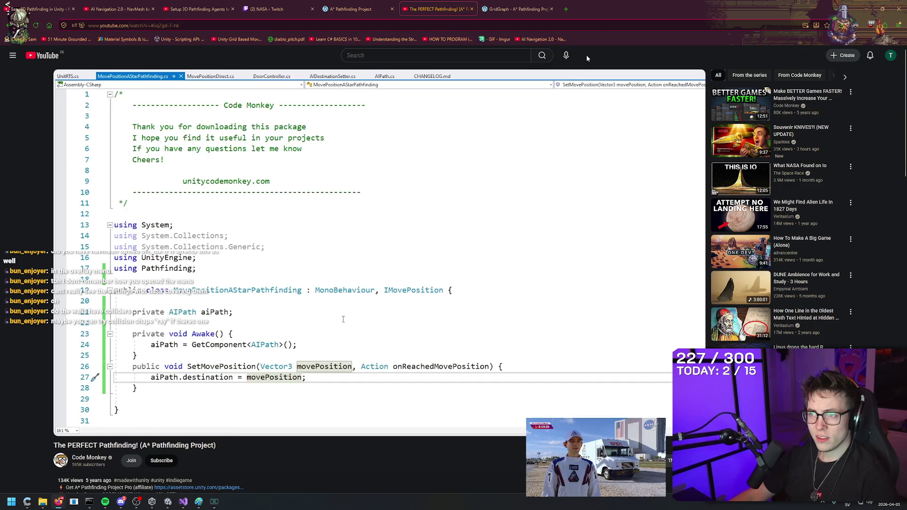
left_click(865, 9)
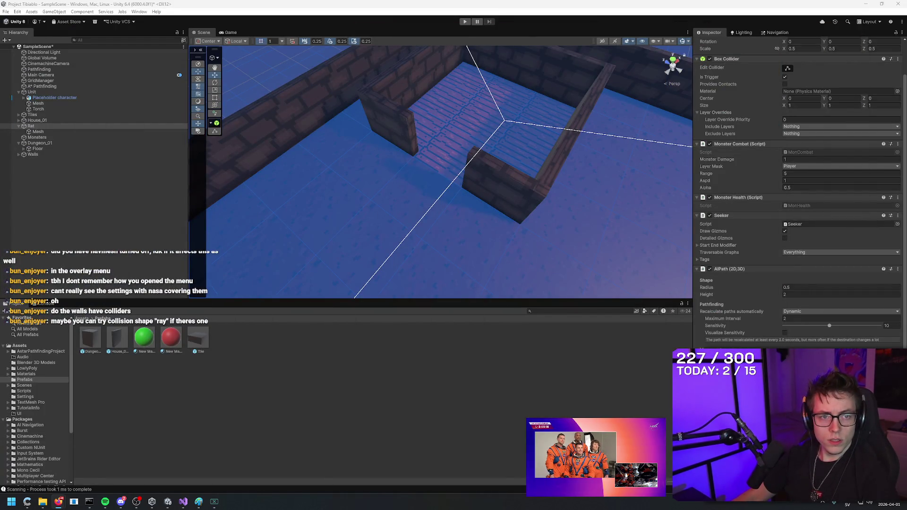
- Create a new empty C# script in the Assets/Scripts folder
left_click(24, 390)
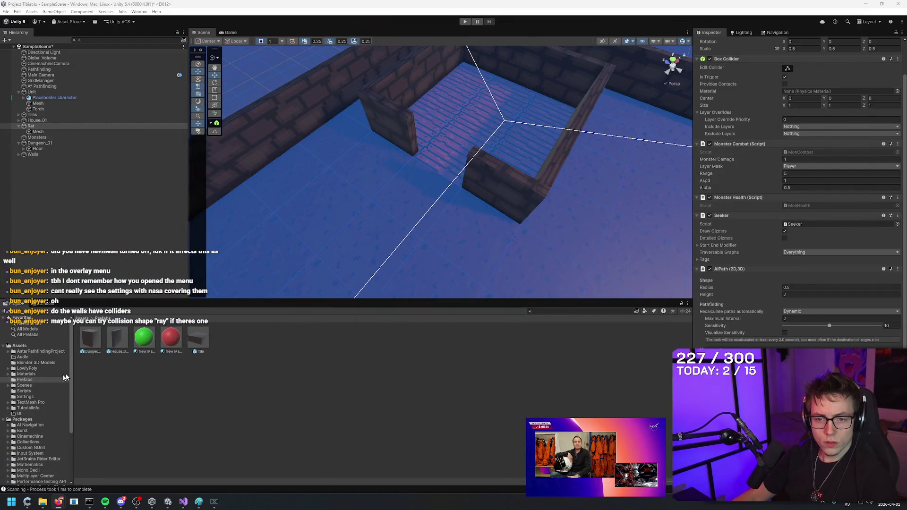
left_click(338, 404)
right_click(337, 404)
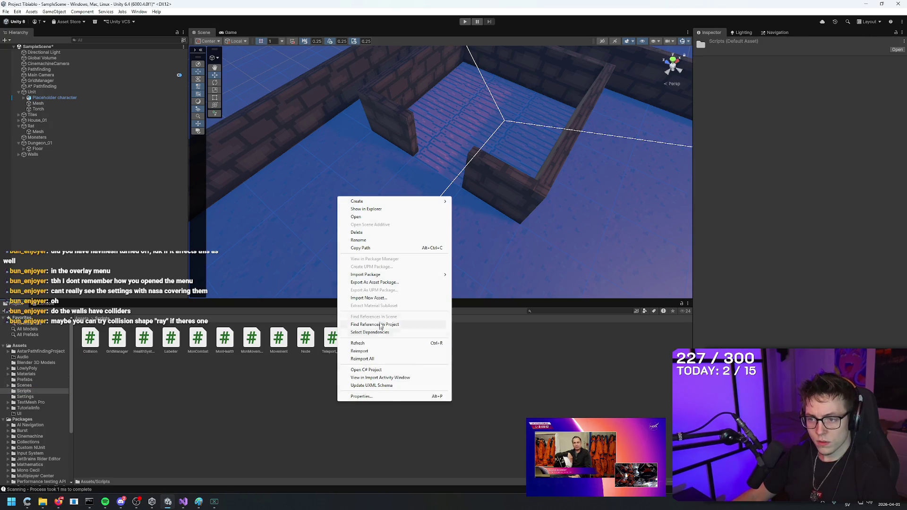
mouse_move(392, 202)
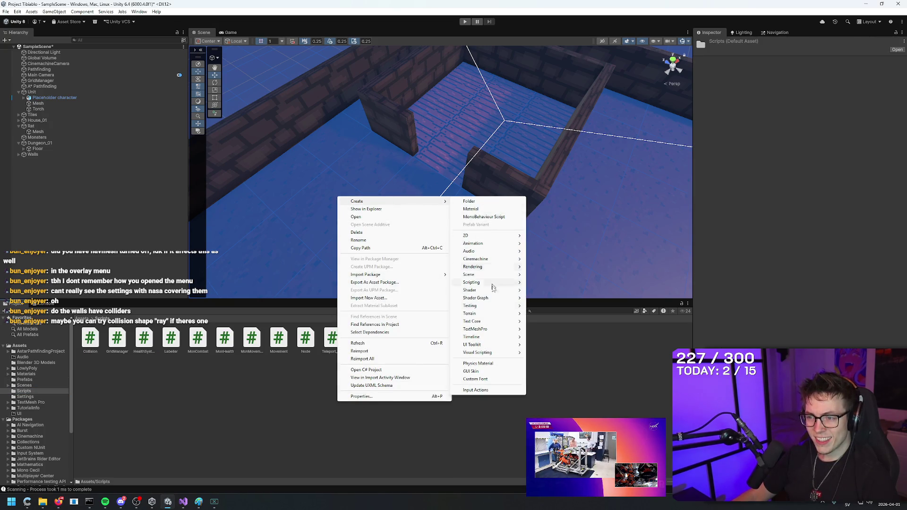
mouse_move(500, 282)
left_click(566, 298)
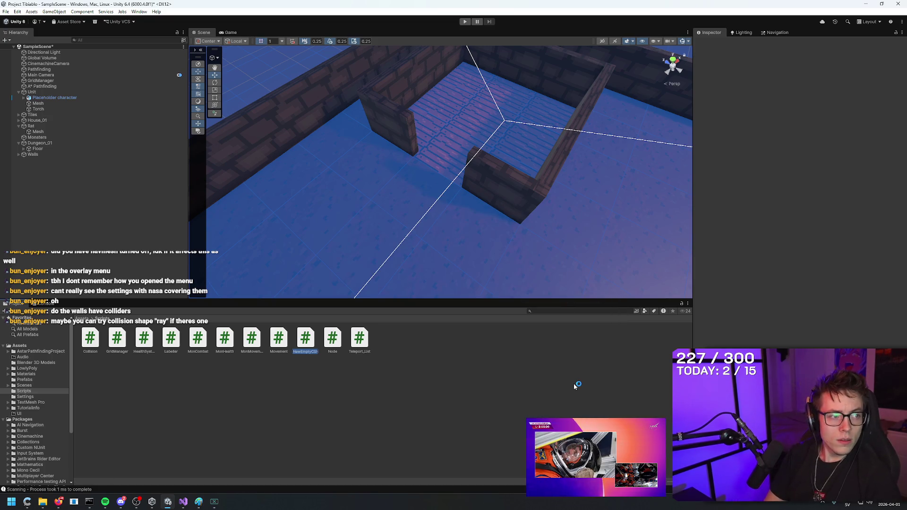
- Name the script MovePositionAStarPathfinding and open it in Visual Studio
type("MovePositionA")
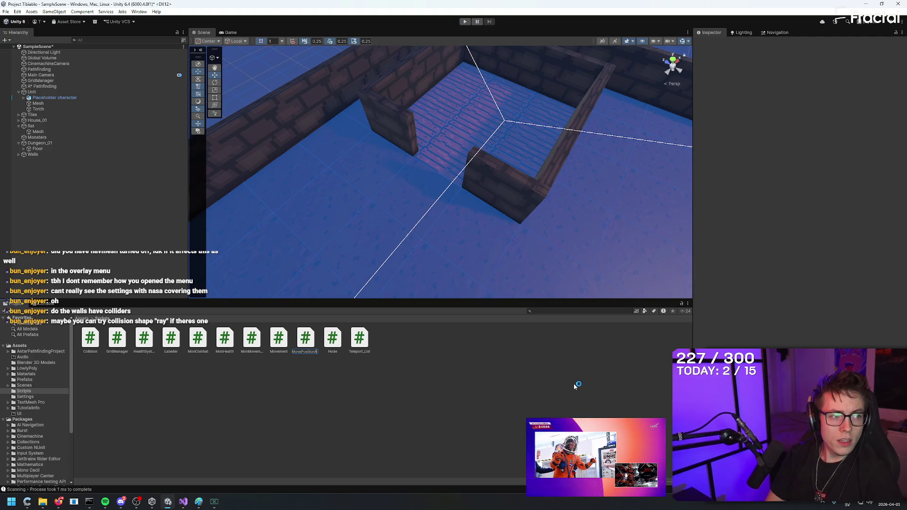
key("BackSpace")
key("BackSpace")
key("BackSpace")
type("PositionAStar")
type("Astarpathfinding")
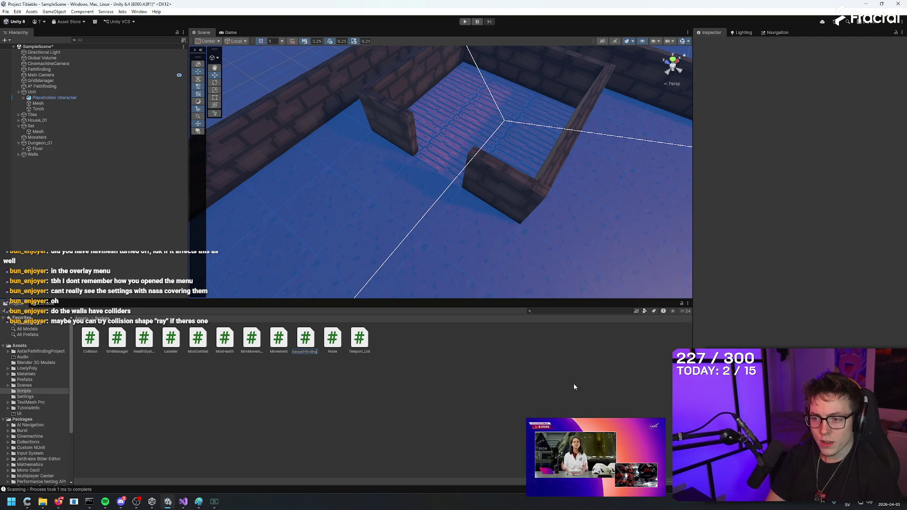
key("Left")
key("Left")
key("Left")
key("BackSpace")
type("P")
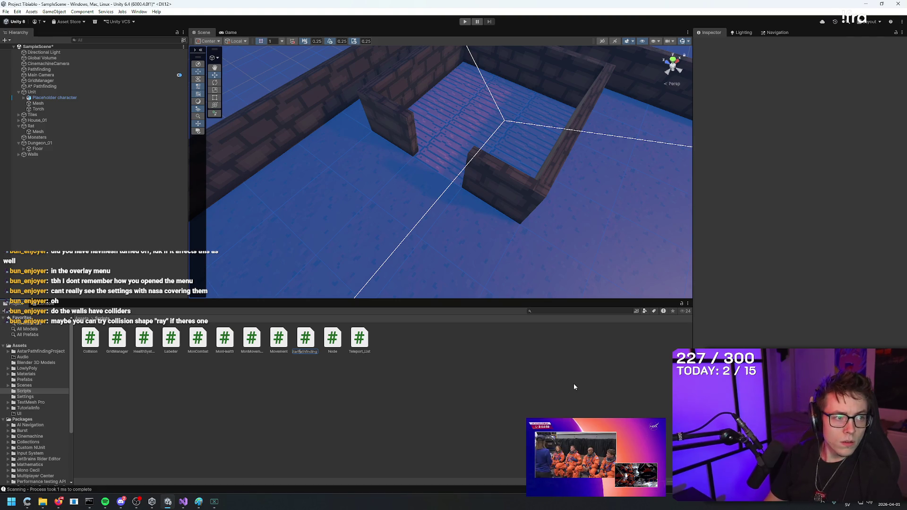
key("Return")
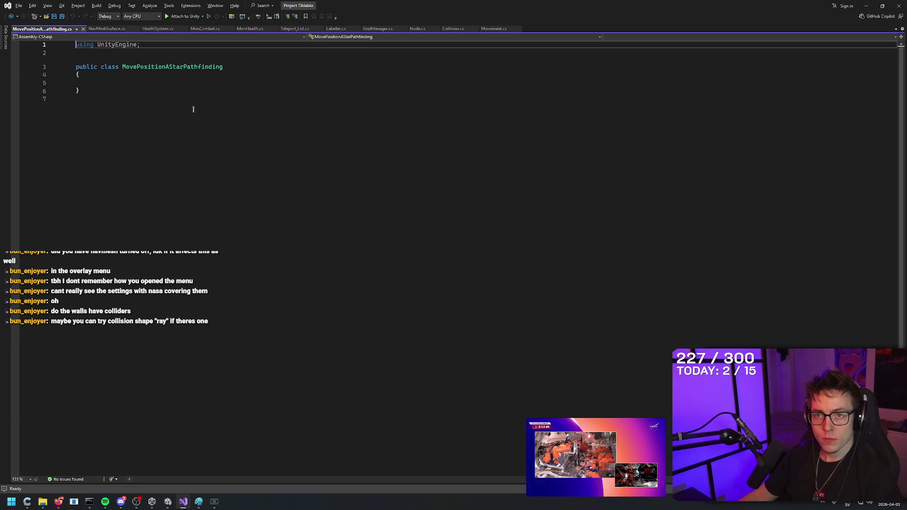
left_click(180, 82)
- Add a 'using Pathfinding;' directive below 'using UnityEngine;'
key("Up")
key("Up")
key("Up")
key("End")
key("Return")
type("using Pathfinding;")
key("Return")
key("BackSpace")
key("Down")
key("Down")
key("Down")
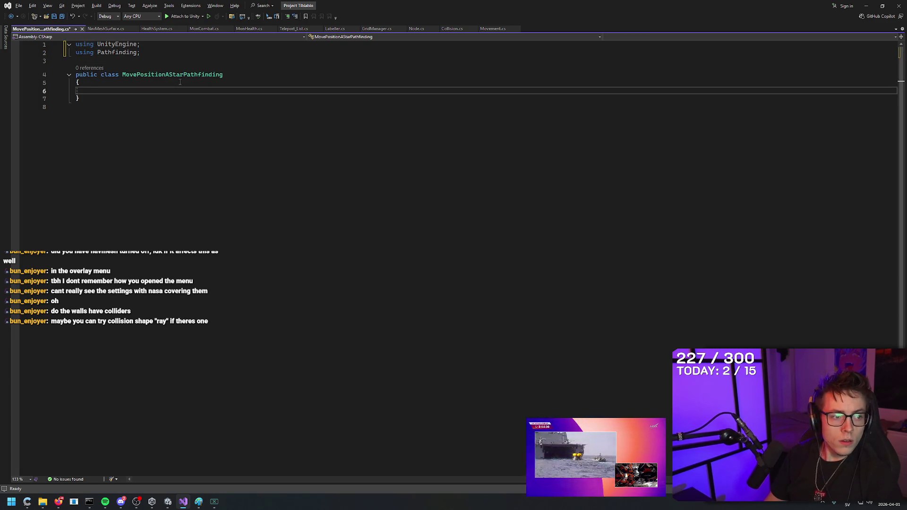
- Make the class derive from MonoBehaviour and IMovePosition
key("Up")
key("Up")
key("End")
type(": MonoB")
key("Tab")
type(", IMove")
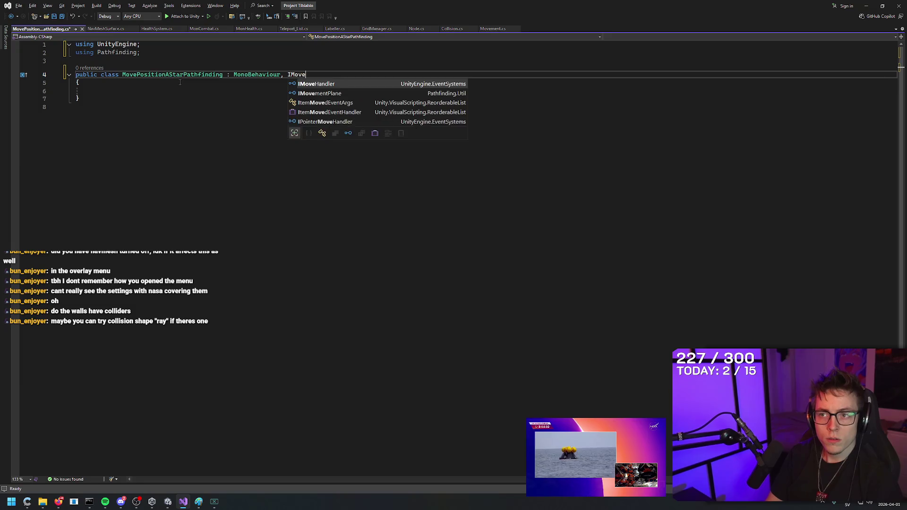
type("Position {")
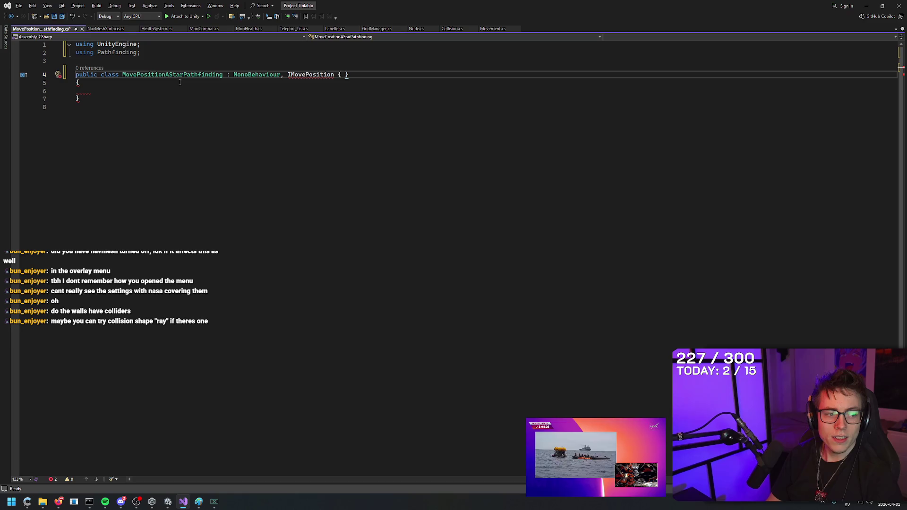
- Open the class body and declare the field 'private AIPath aipath;'
key("Return")
key("Return")
key("Return")
key("Up")
key("Up")
key("Up")
key("Up")
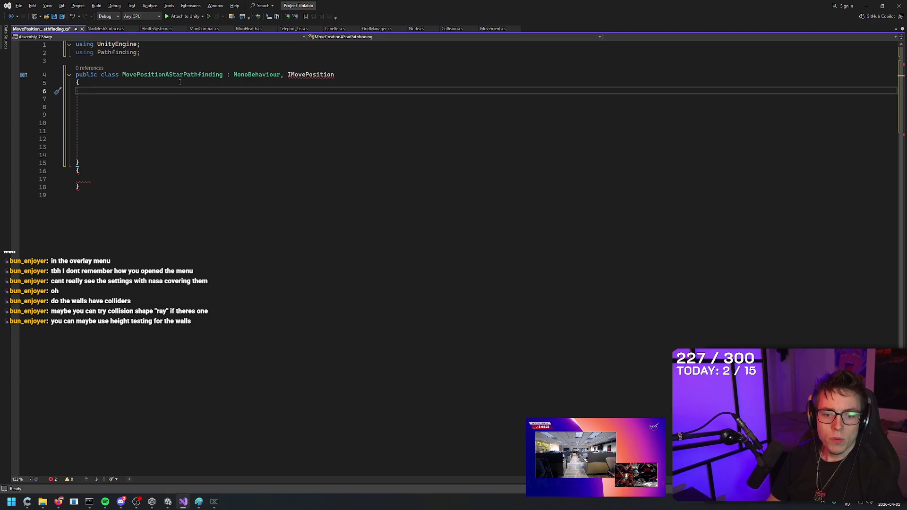
key("alt+Tab")
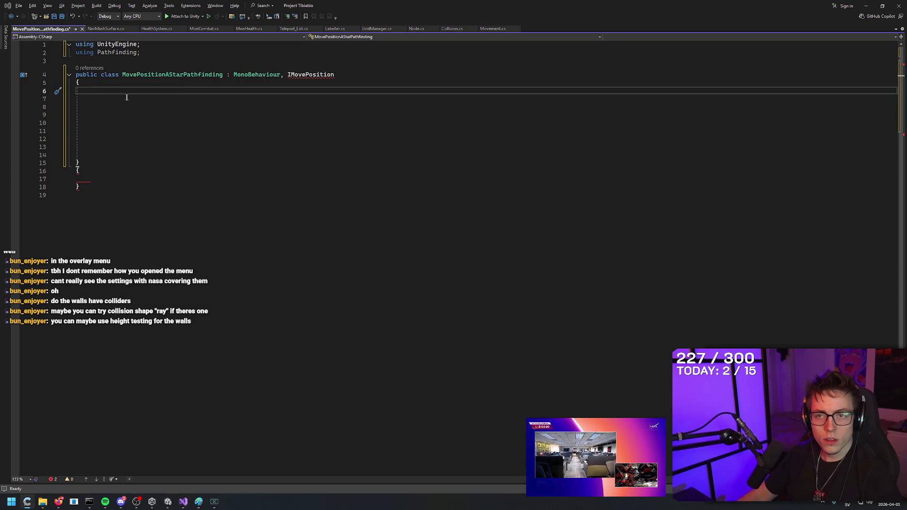
key("alt+Tab")
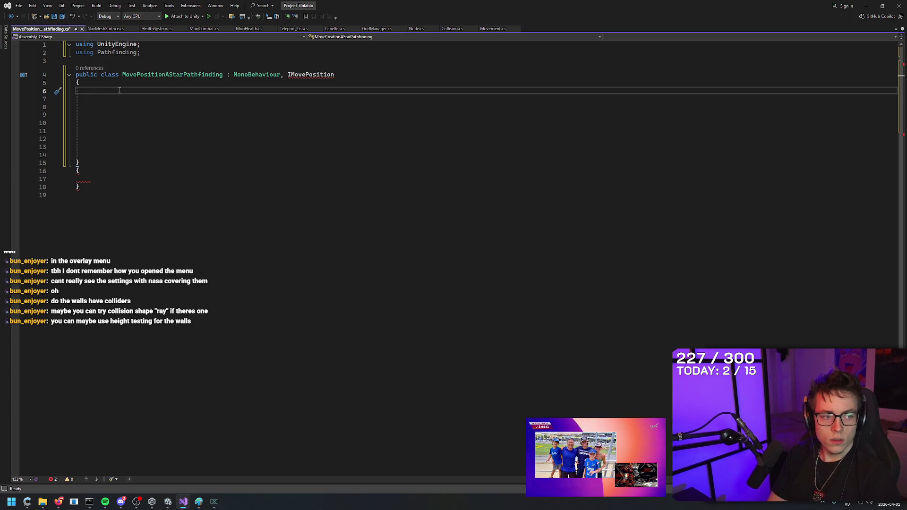
type("private AI")
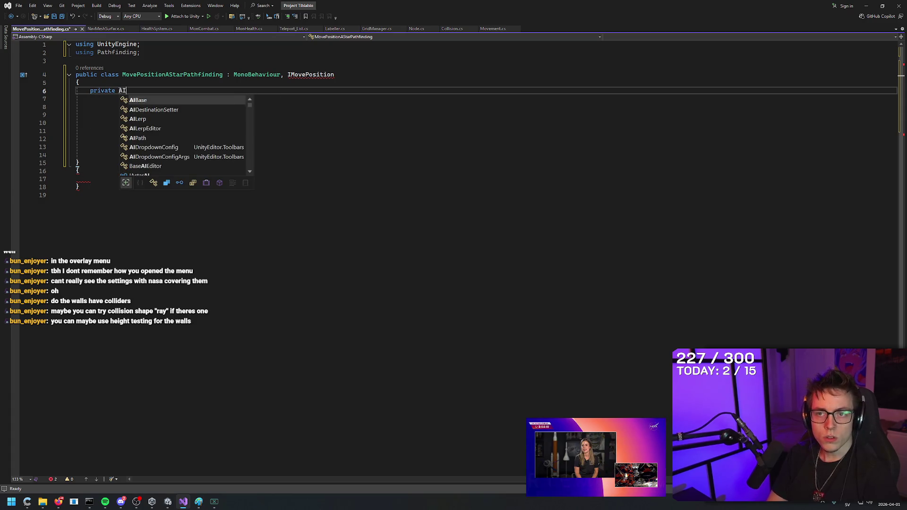
type("Path aipath;")
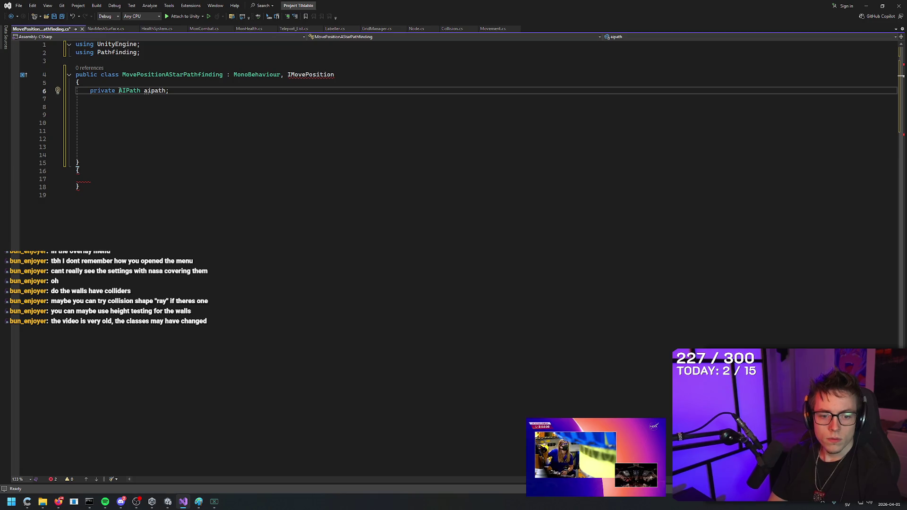
- Add a private void Awake() method beginning the assignment 'aipath ='
key("Return")
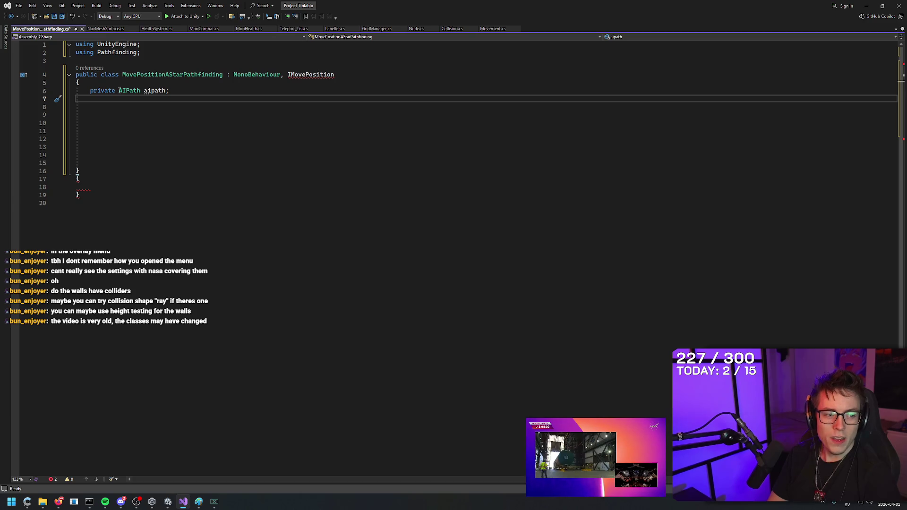
type("private void AW")
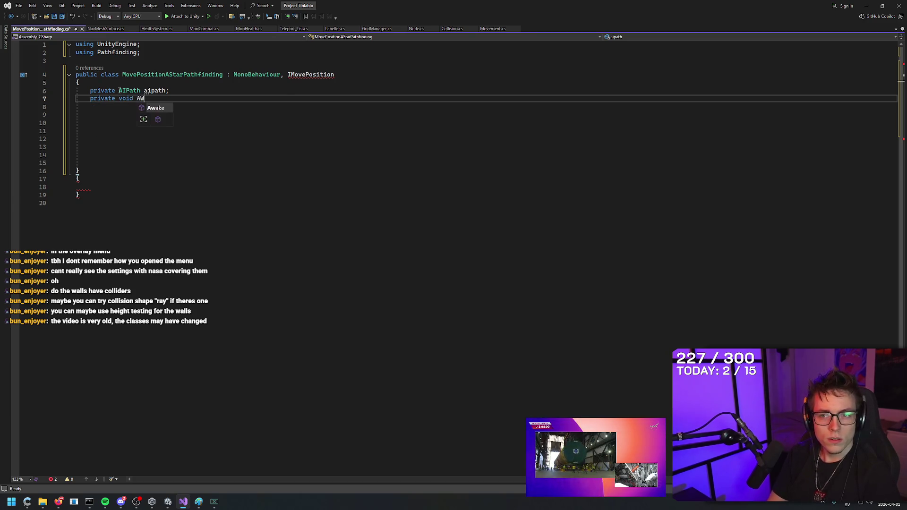
type("ake")
key("Tab")
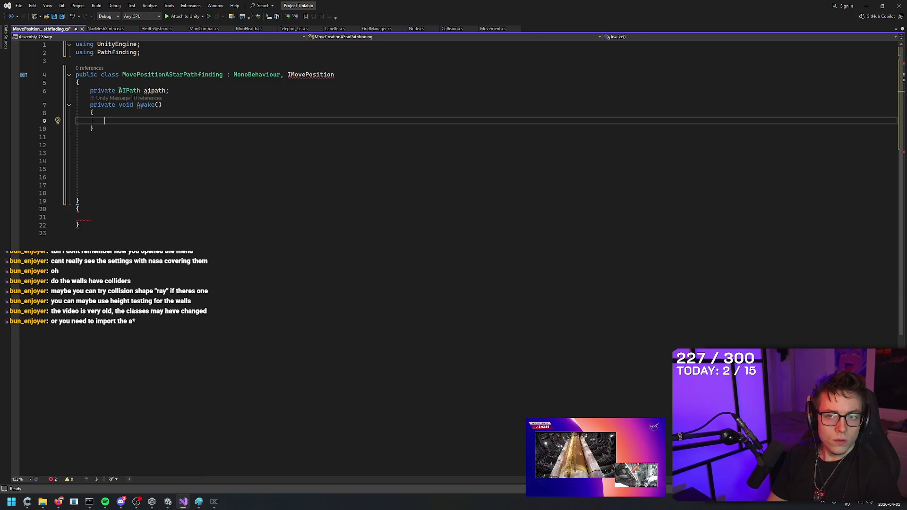
type("aipath")
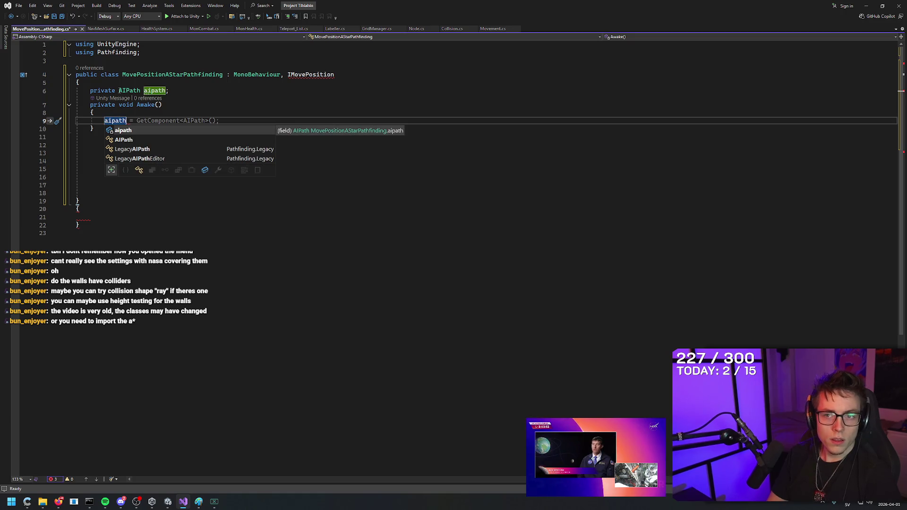
key("Escape")
key("BackSpace")
key("BackSpace")
key("BackSpace")
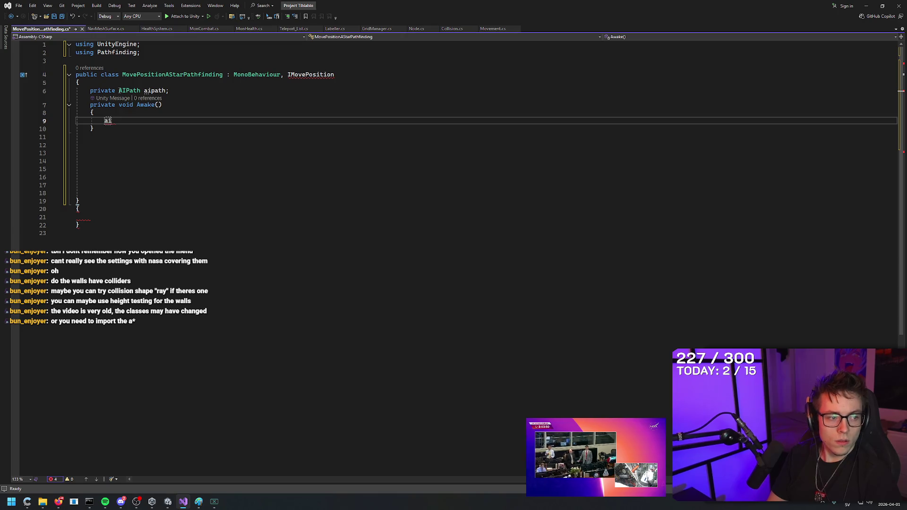
type("Path =")
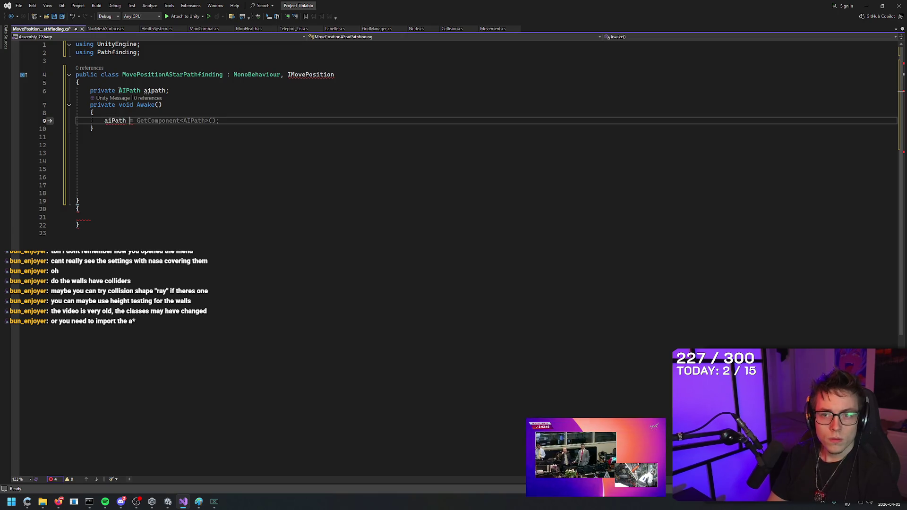
- Rename the field to aiPath and delete IMovePosition from the class declaration
left_click(137, 105)
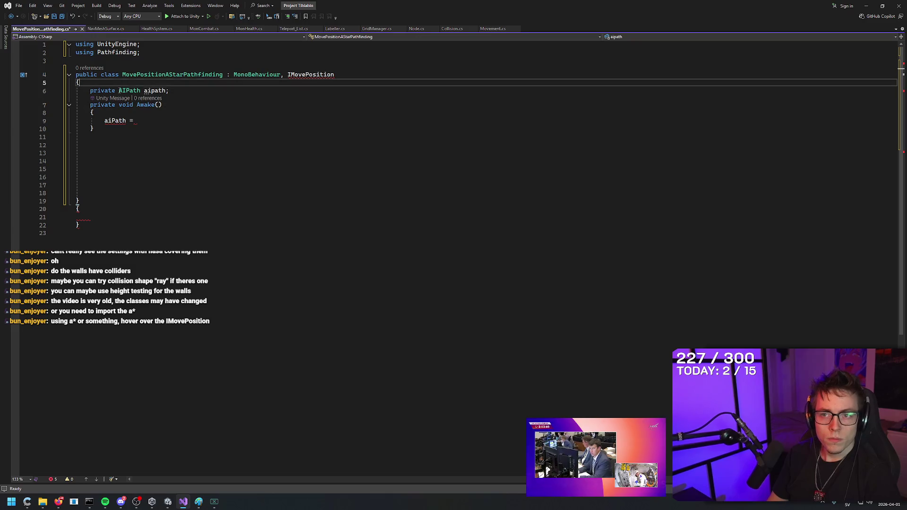
left_click(101, 90)
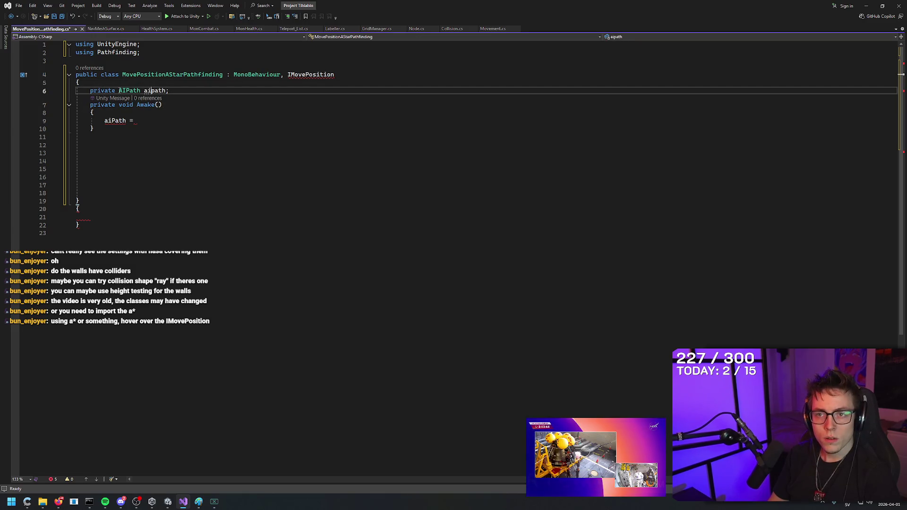
type("aiPath")
key("Down")
key("Down")
key("Down")
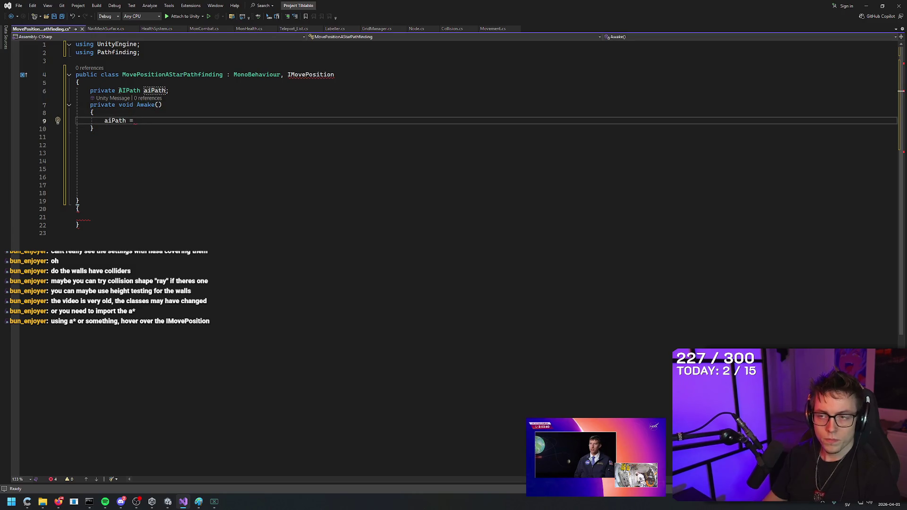
mouse_move(303, 76)
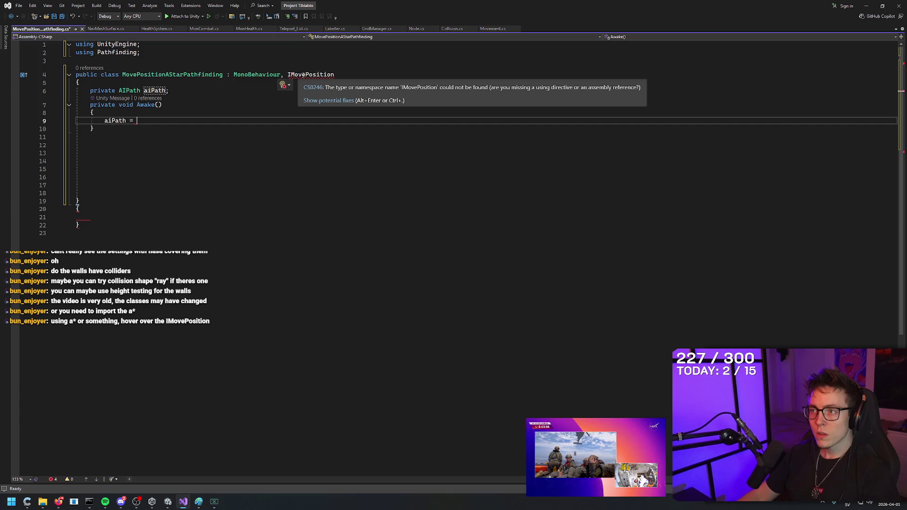
double_click(297, 74)
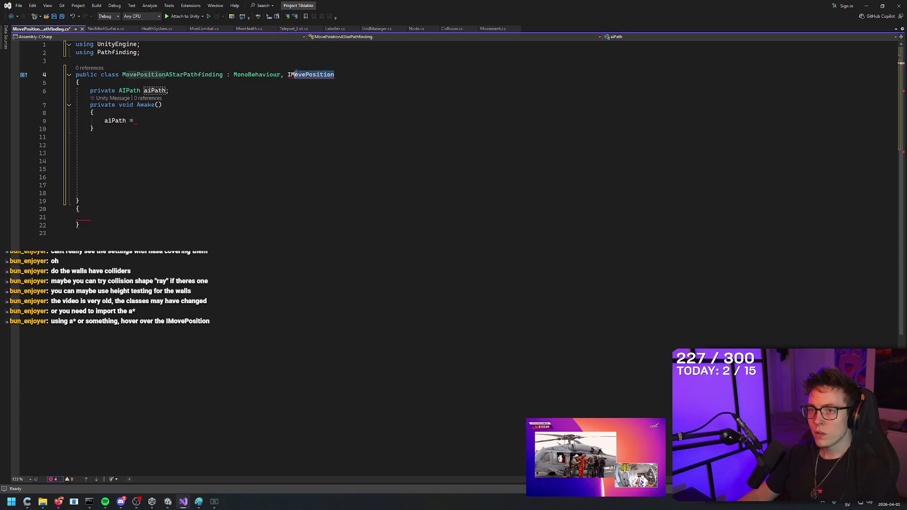
key("BackSpace")
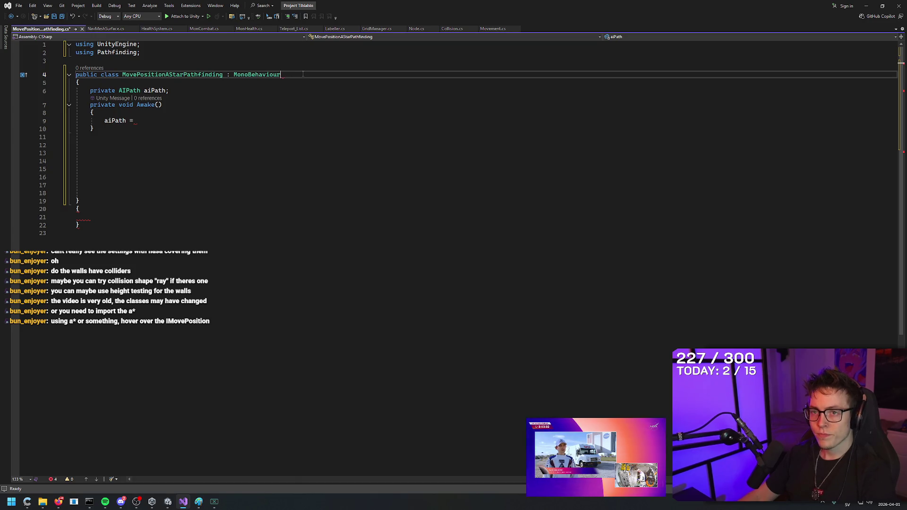
- Remove the leftover comma and complete Awake with aiPath = GetComponent<AIPath>()
key("BackSpace")
left_click(166, 121)
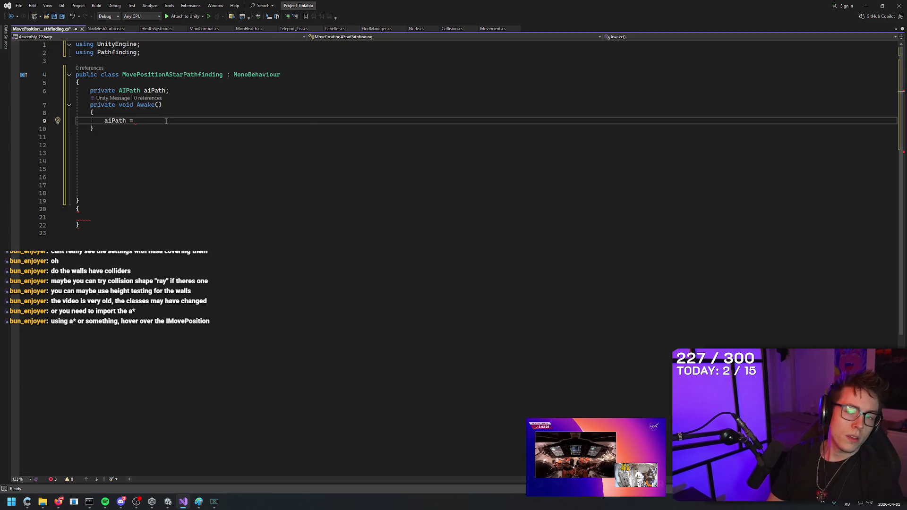
type("GetCompon")
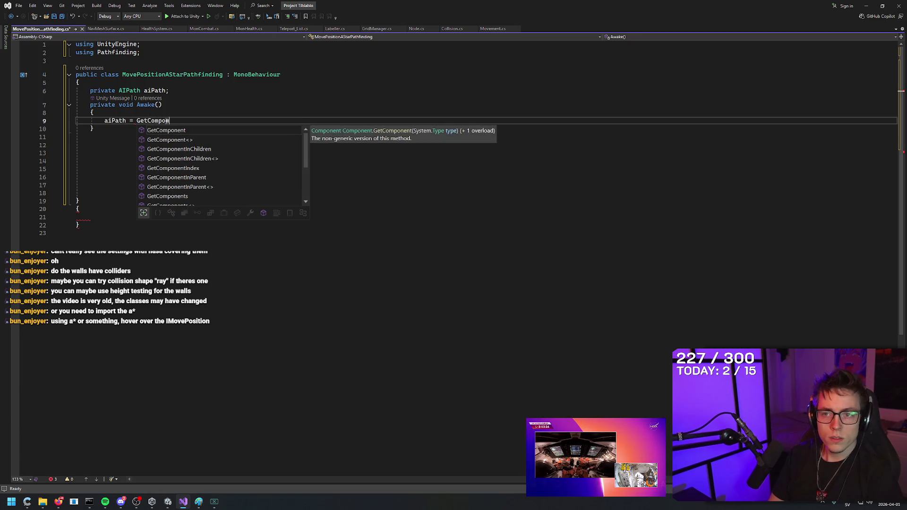
type("ent")
key("Tab")
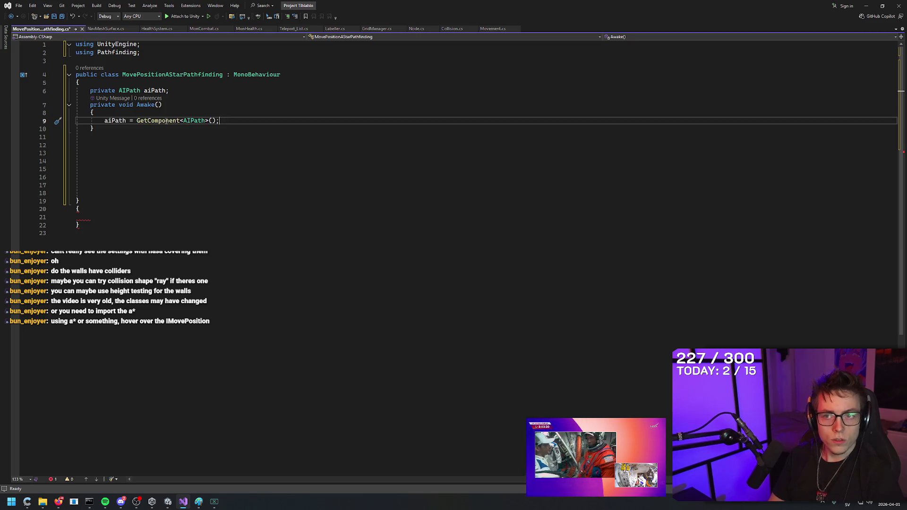
- Declare public void SetMovePosition(Vector3 movePosition, Action onReachedMovePosition) below Awake
key("Down")
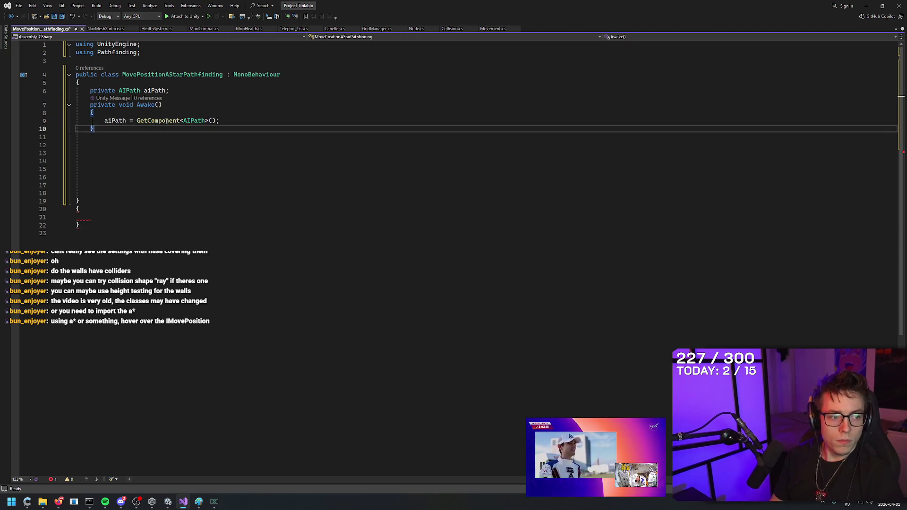
key("Down")
key("Return")
type("public void SetMovePositi")
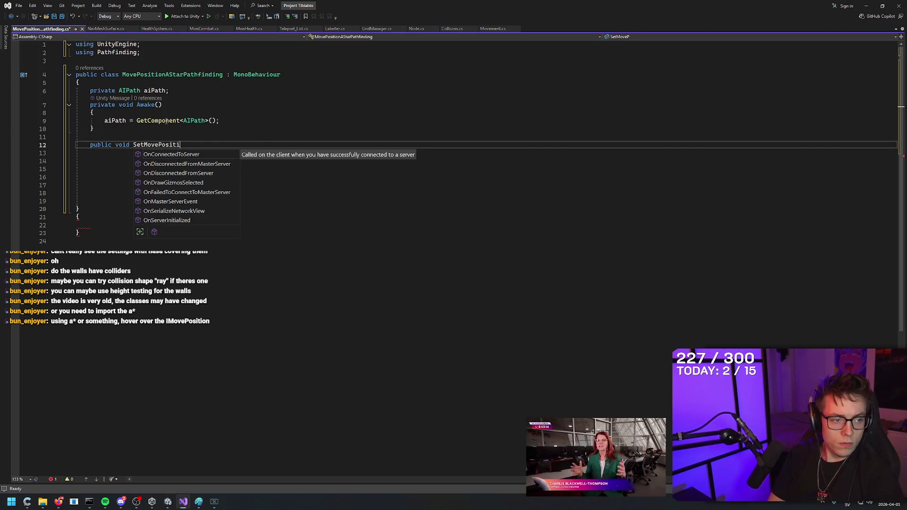
type("on(Vector3 ")
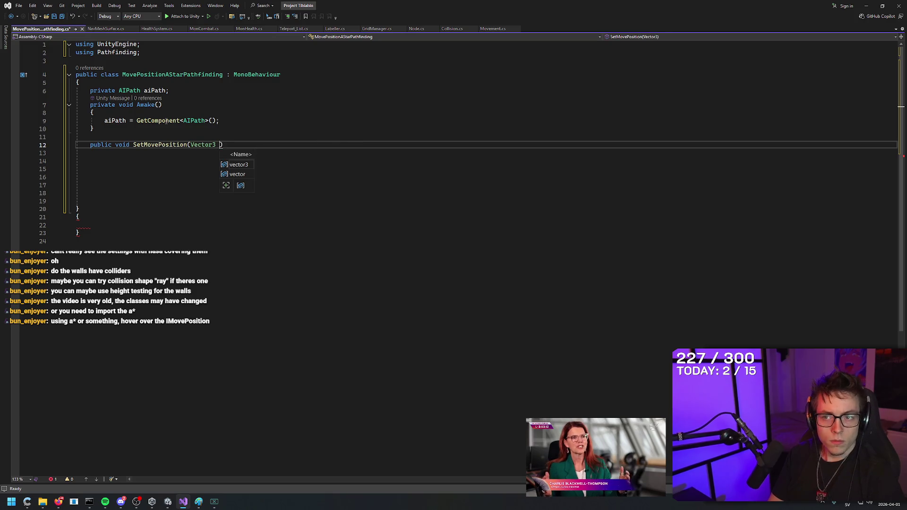
type("movePosi")
type("tion, Action,")
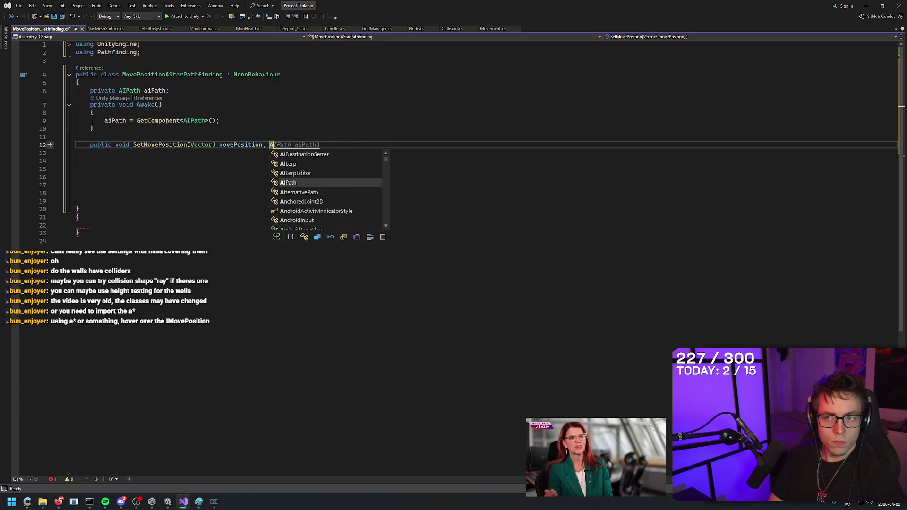
key("BackSpace")
type("on on")
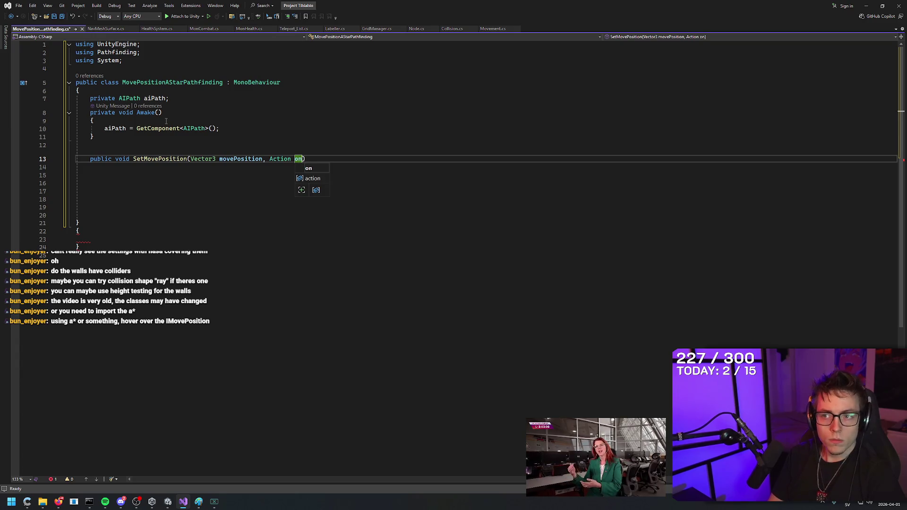
type("ReachedMoveP")
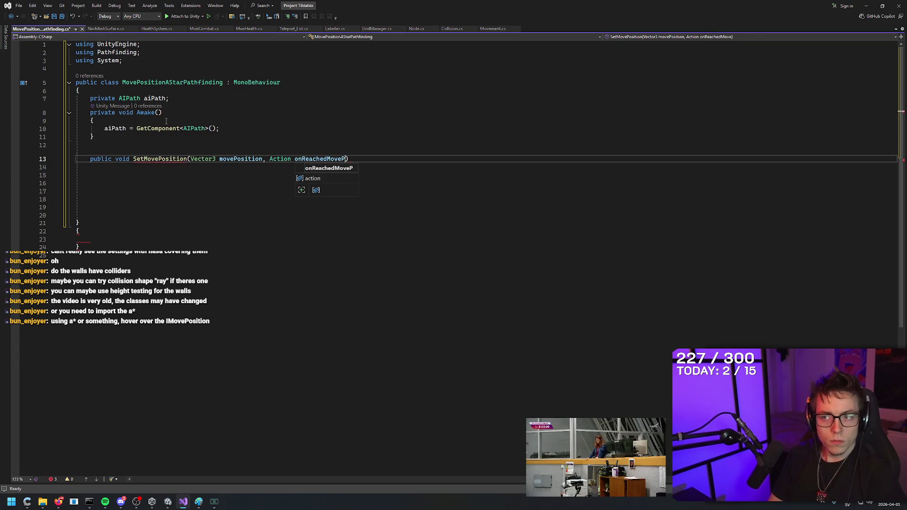
type("on)")
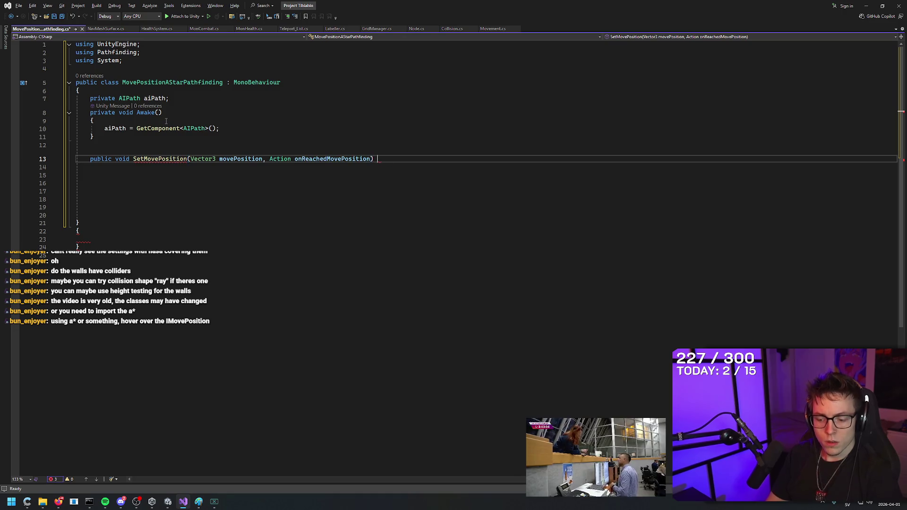
- Set aiPath.destination = movePosition; inside SetMovePosition
key("Return")
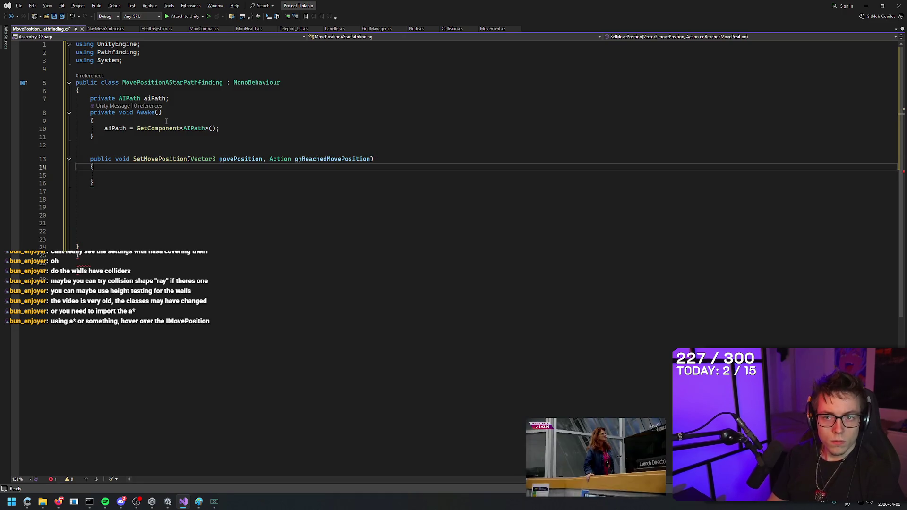
type("aiPath.de")
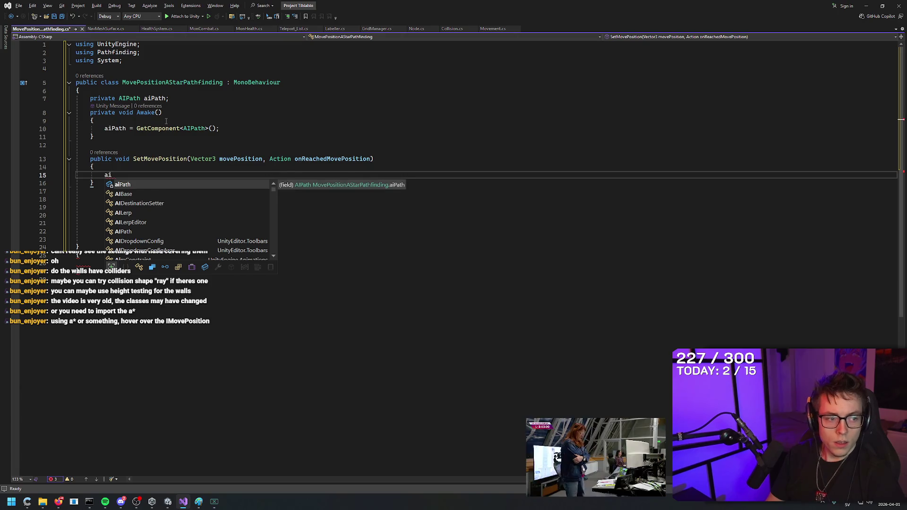
type("sination")
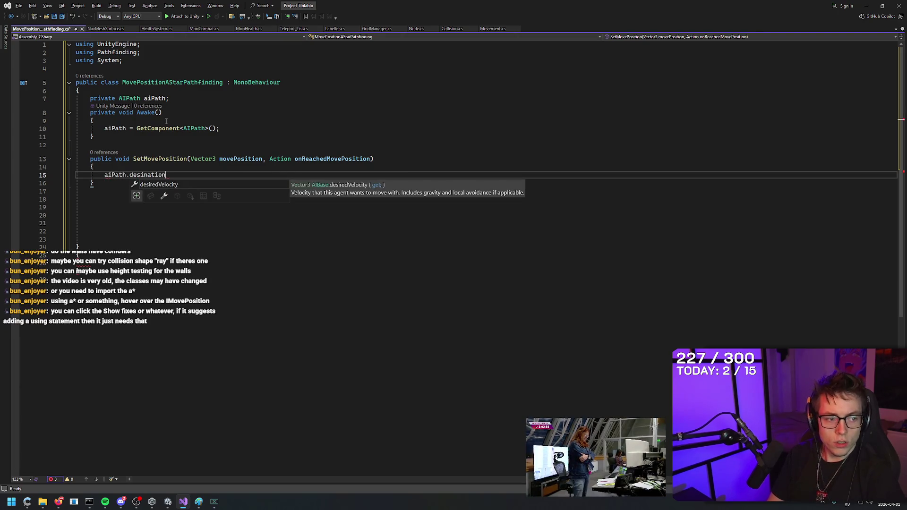
type(" = movePosition;")
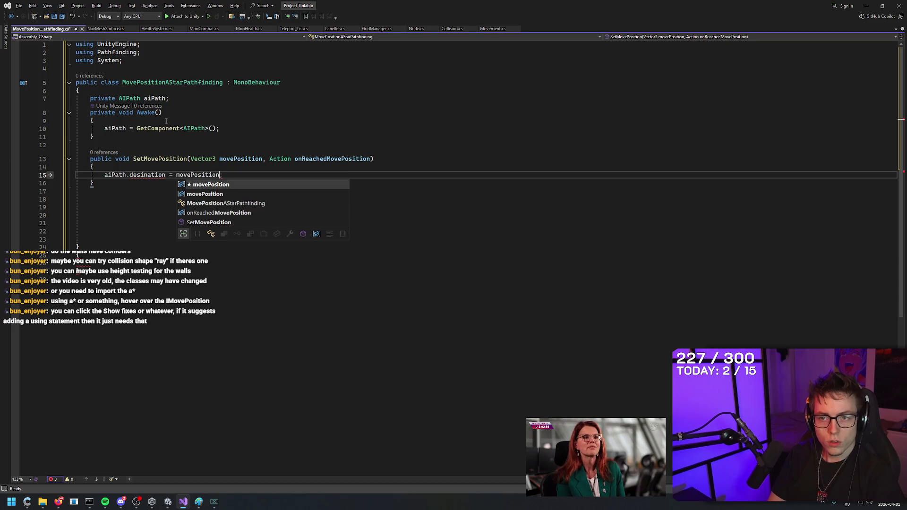
key("Escape")
type("t")
key("End")
type(";")
key("Down")
key("Down")
key("Down")
key("Down")
key("Down")
key("Down")
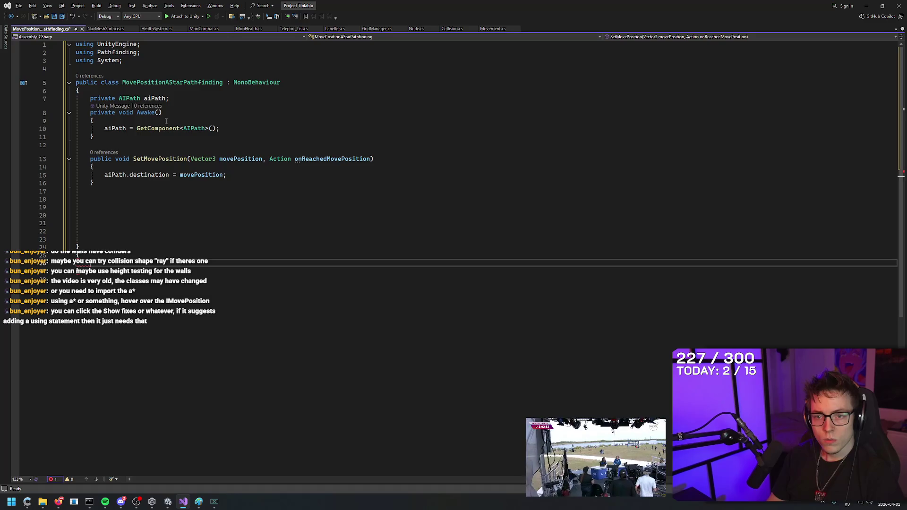
key("Up")
key("Up")
key("Up")
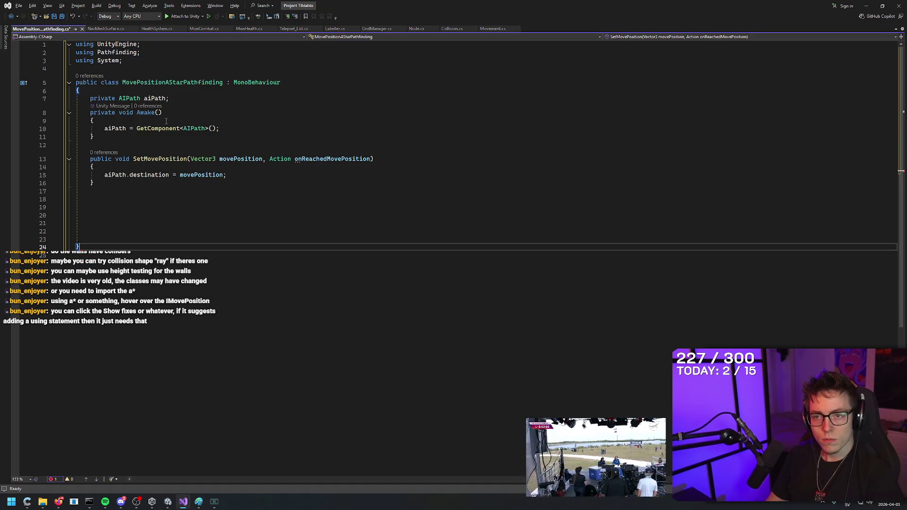
- Compare the class declaration against the Code Monkey pathfinding tutorial video
left_click(216, 238)
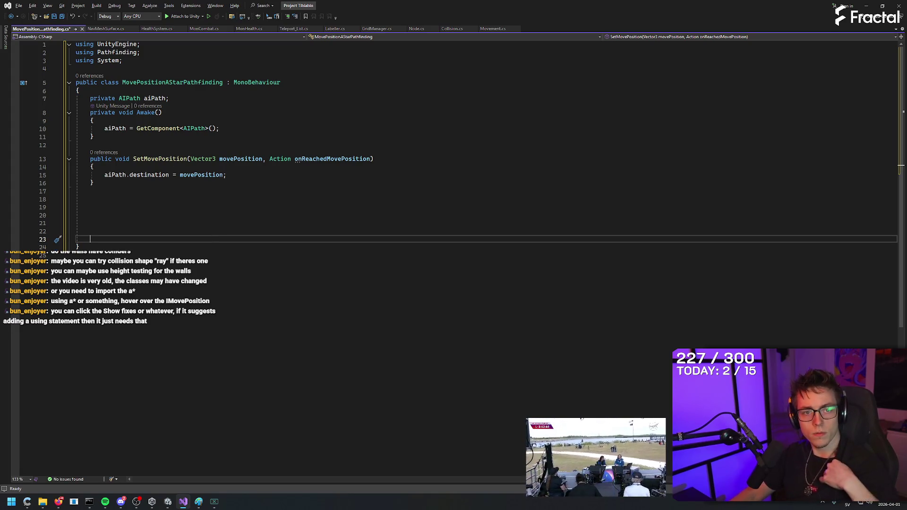
key("alt+Tab")
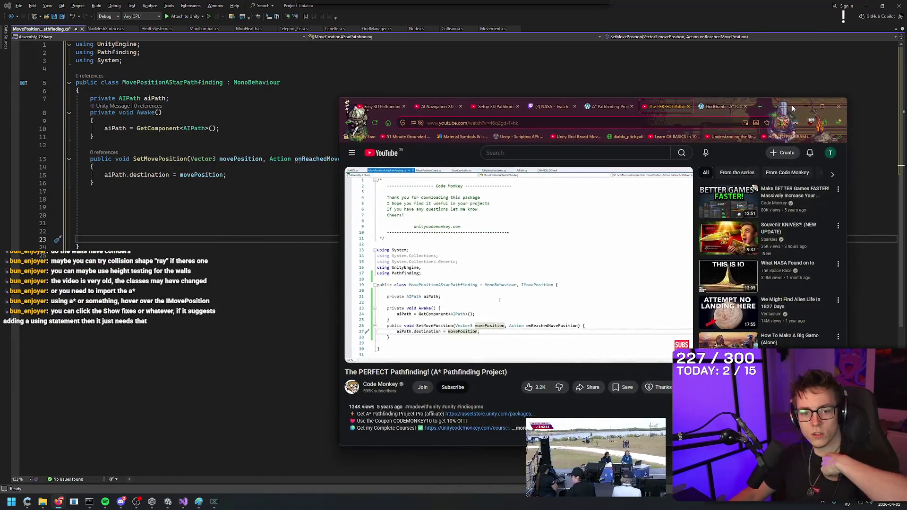
left_click_drag(792, 105, 789, 99)
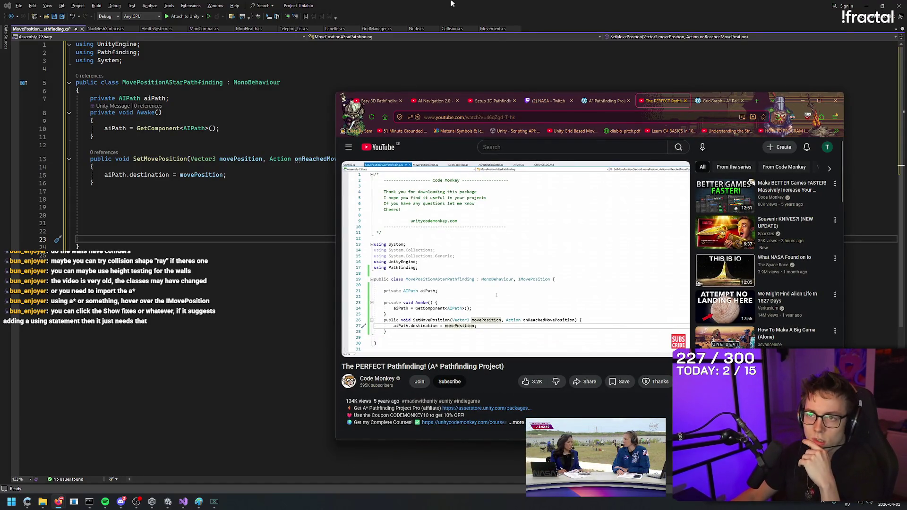
left_click(455, 3)
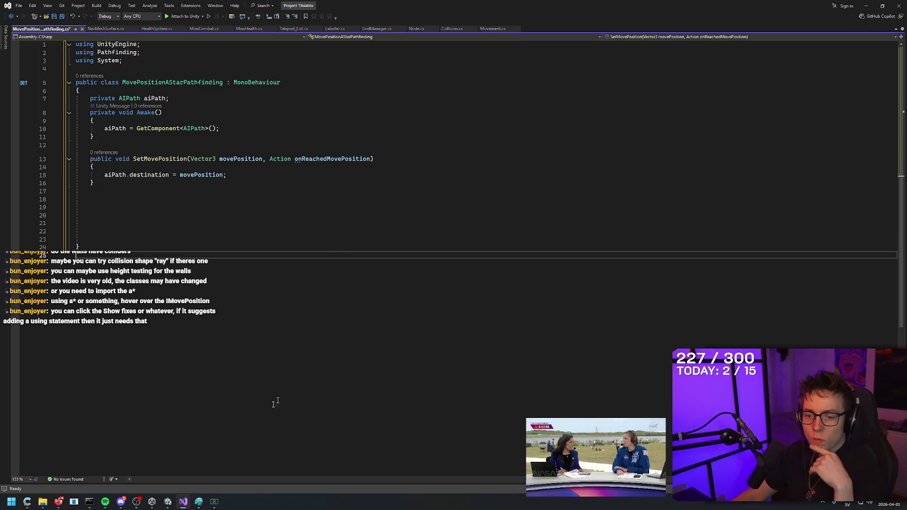
left_click(303, 83)
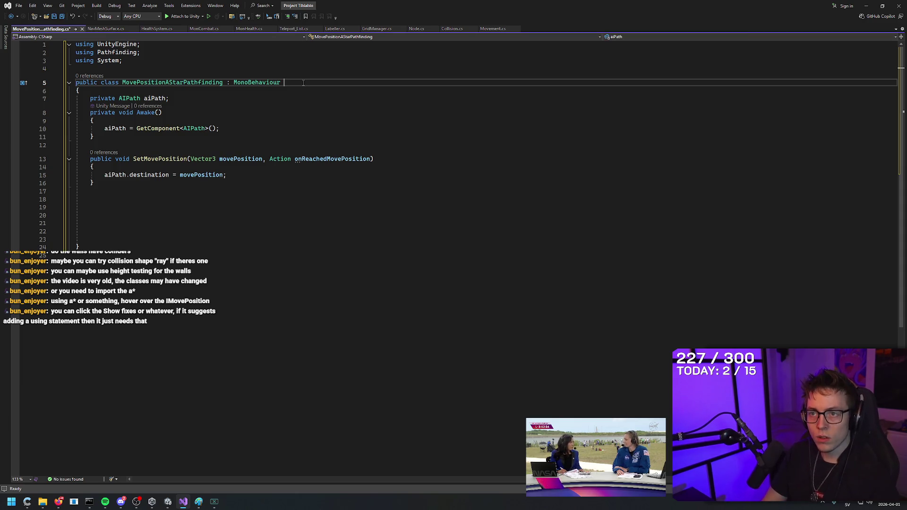
key("alt+Tab")
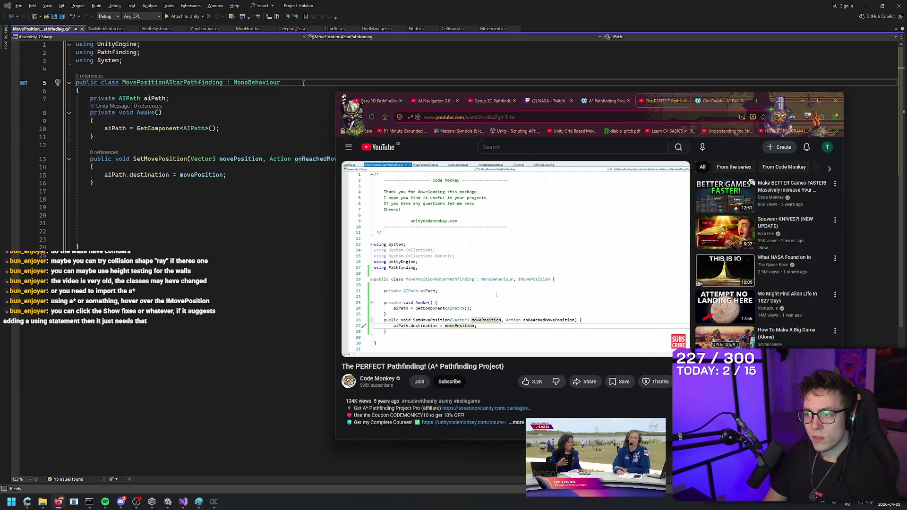
key("alt+Tab")
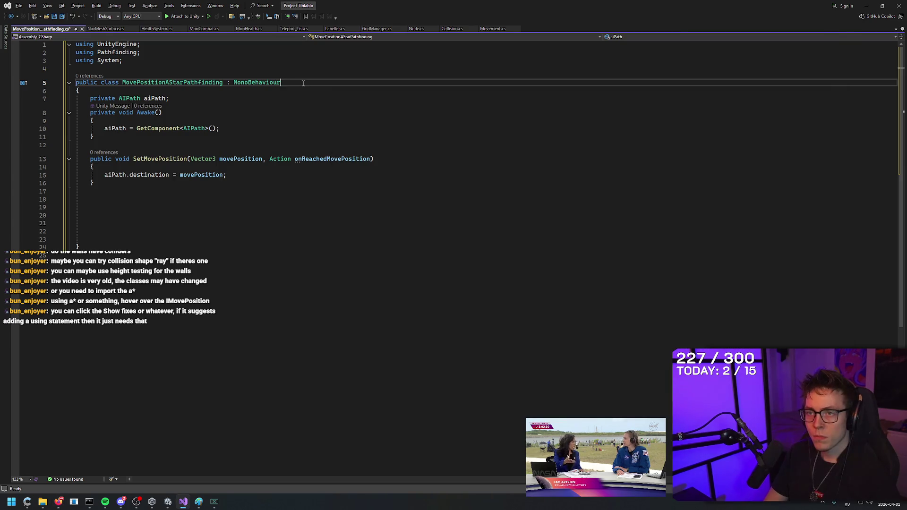
key("alt+Tab")
key("alt+Tab")
- Add IMovePosition to the class declaration and apply a suggested quick fix
type("IMoveP")
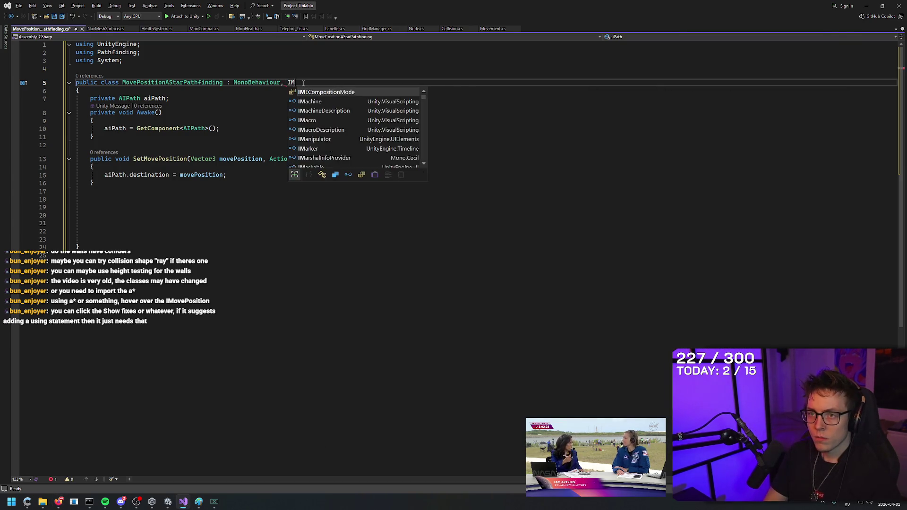
type("osition")
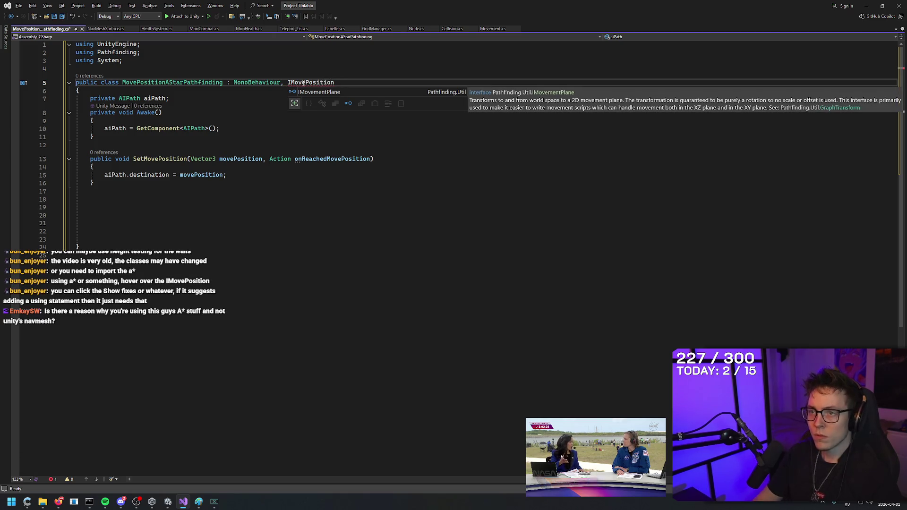
left_click(338, 228)
mouse_move(311, 81)
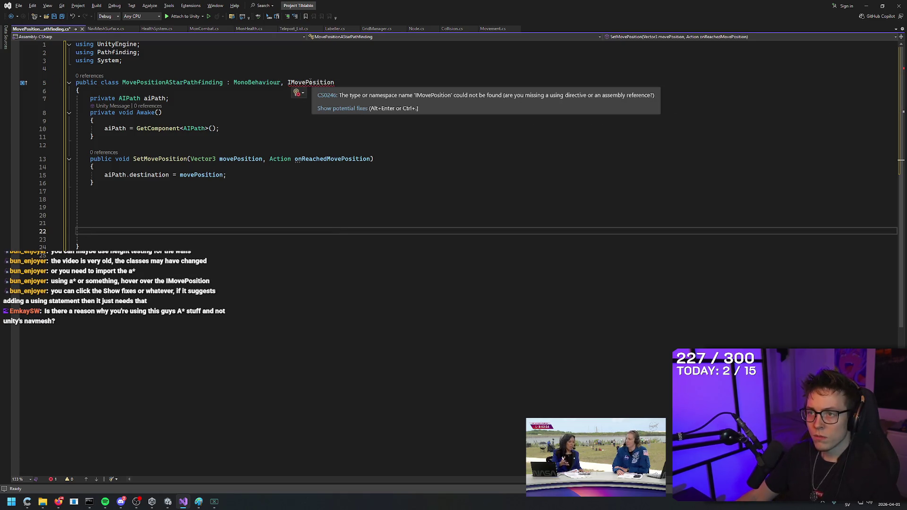
key("ctrl+period")
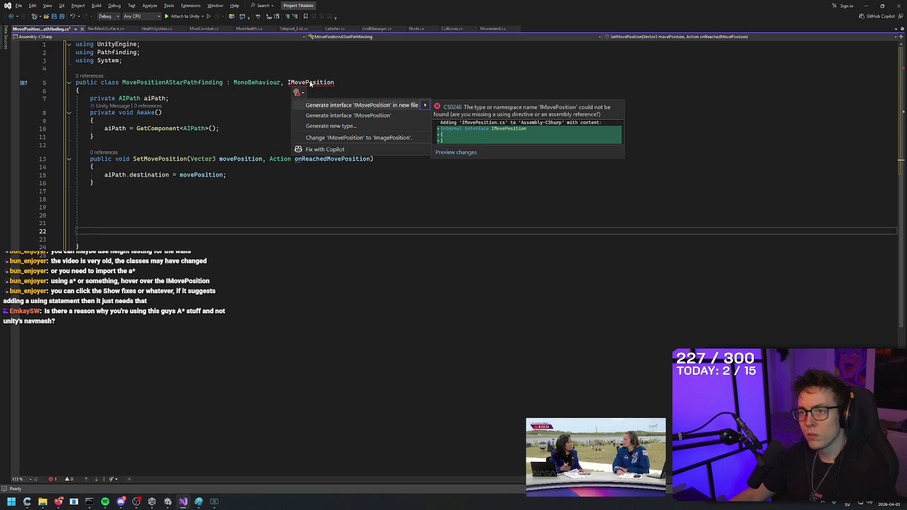
left_click(349, 138)
left_click(359, 128)
left_click(353, 82)
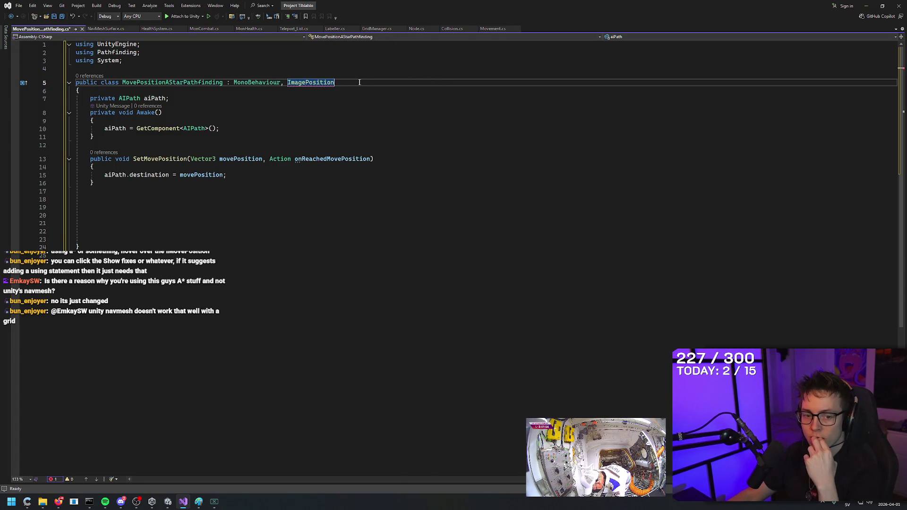
- Delete ImagePosition from the class declaration and save the script
double_click(294, 83)
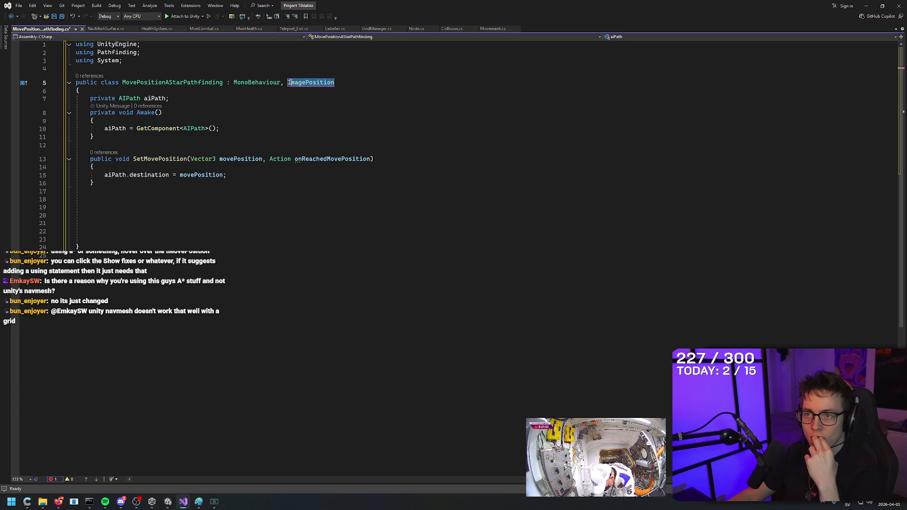
key("BackSpace")
key("BackSpace")
key("BackSpace")
left_click(379, 112)
key("ctrl+s")
- Remove the empty trailing lines, save again, and bring up the tutorial video
left_click(391, 127)
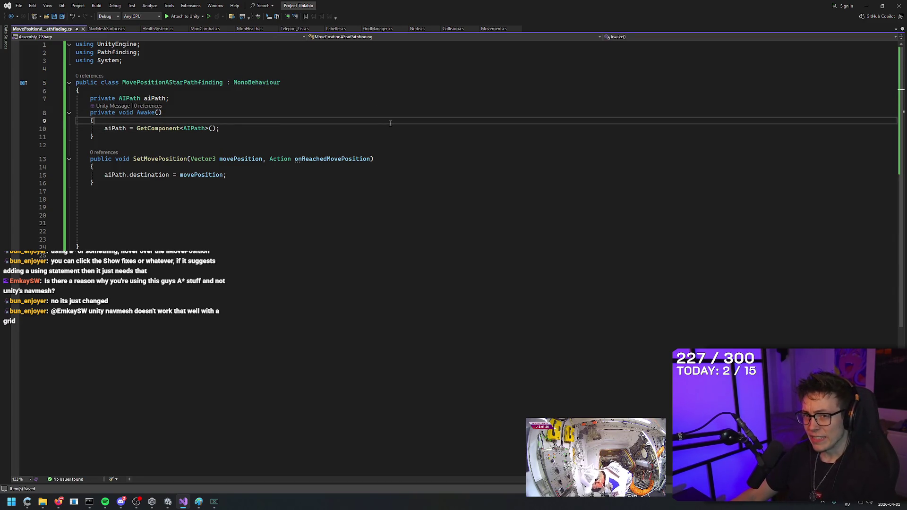
left_click(395, 239)
key("BackSpace")
key("BackSpace")
key("BackSpace")
key("Down")
key("ctrl+s")
key("alt+Tab")
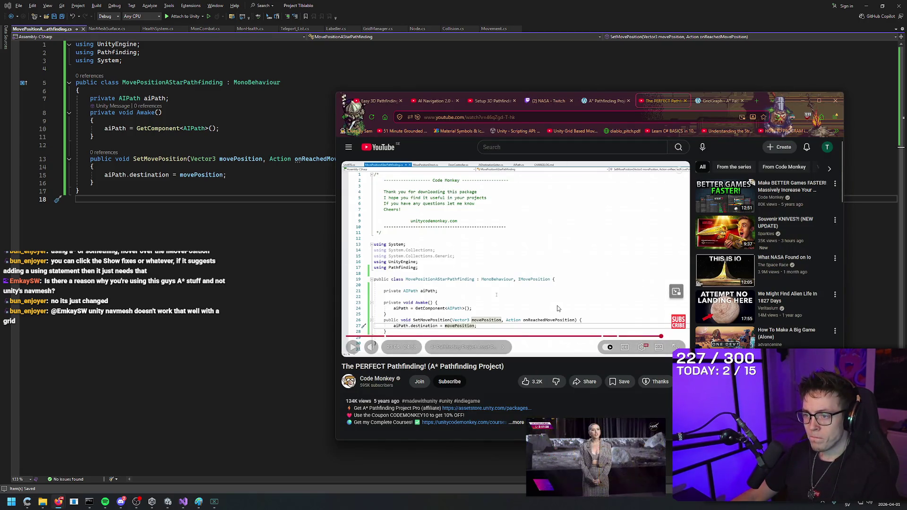
- Scrub the tutorial to the IMovePosition interface code, read it full screen, then return to Visual Studio
left_click(479, 289)
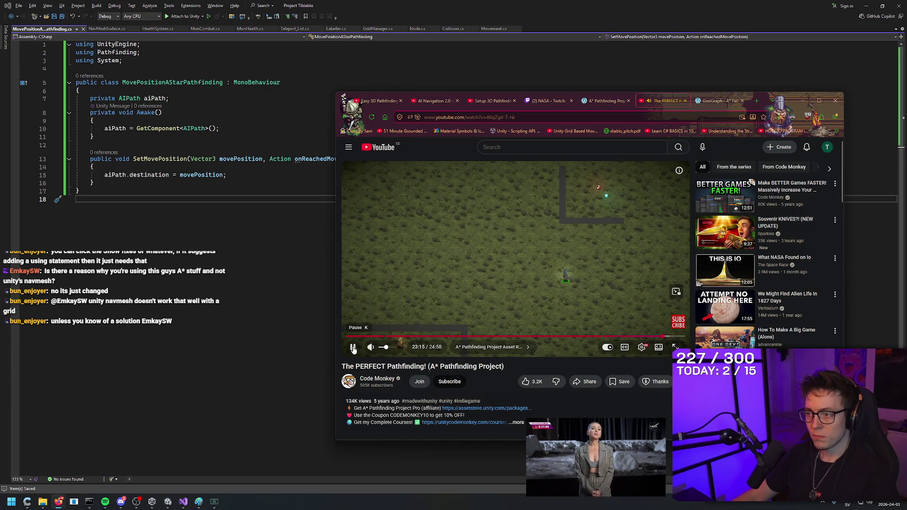
left_click(353, 349)
left_click(655, 337)
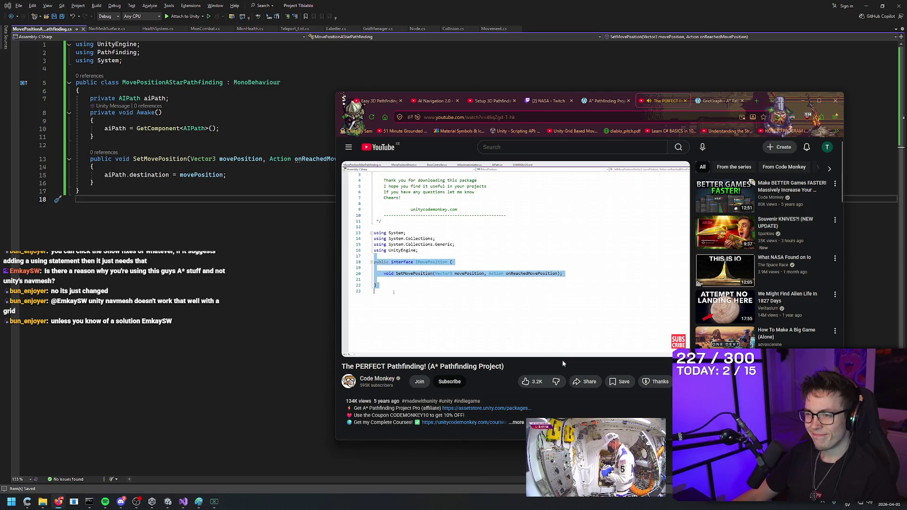
left_click(592, 261)
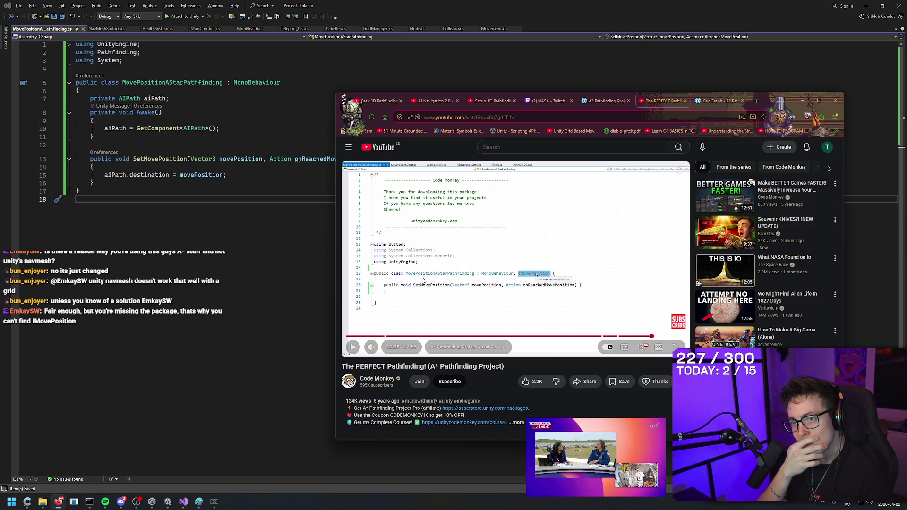
left_click(424, 280)
left_click(424, 280)
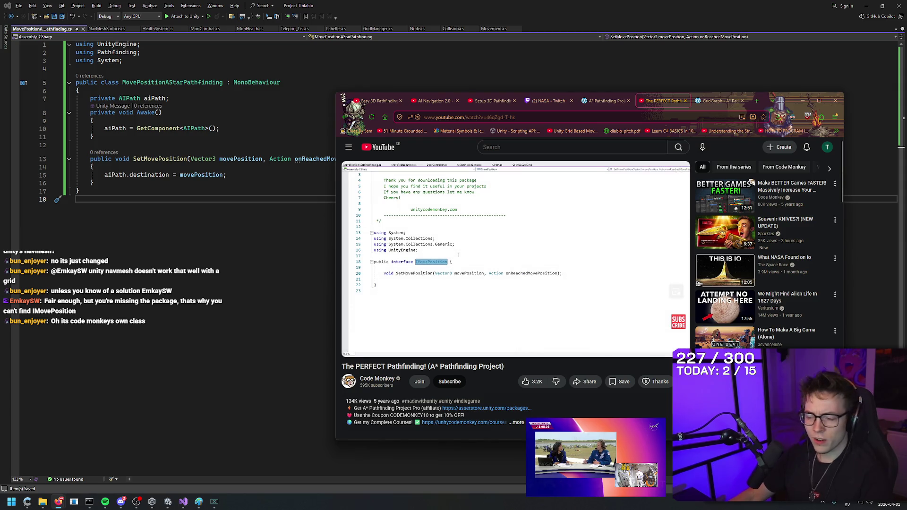
key("f")
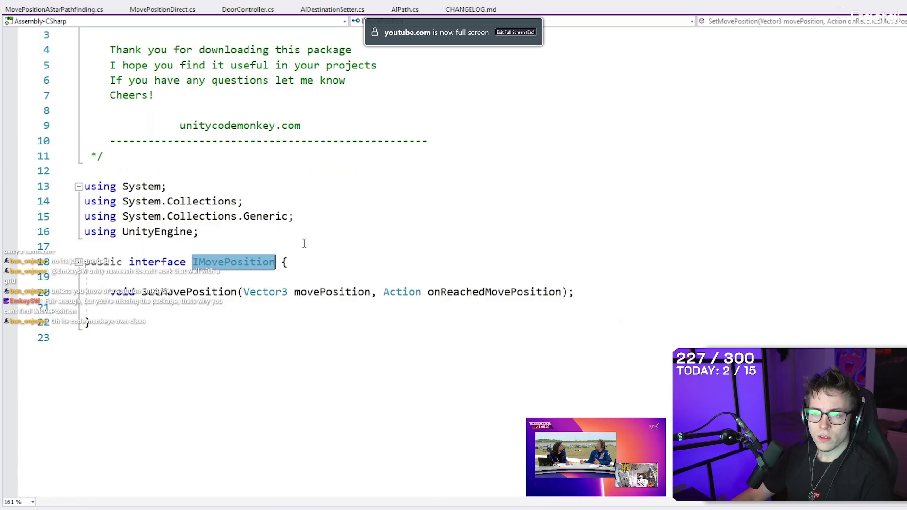
key("Escape")
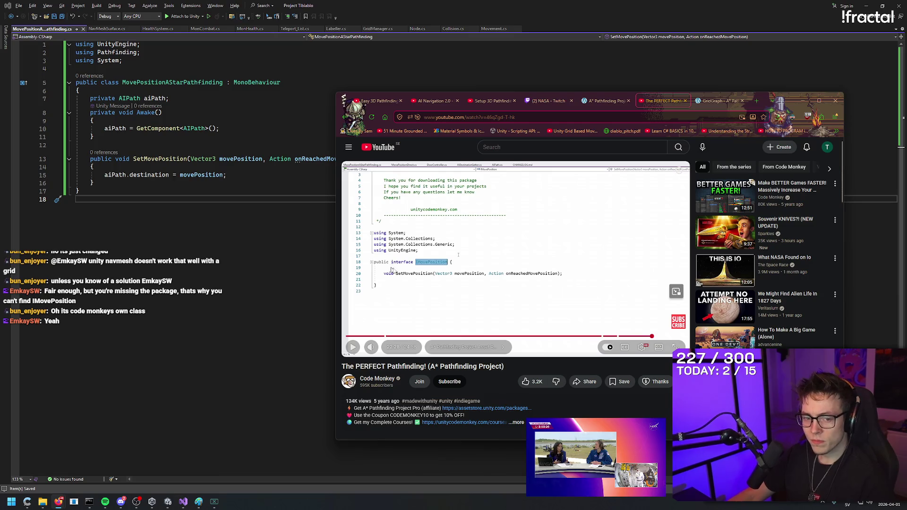
left_click(183, 500)
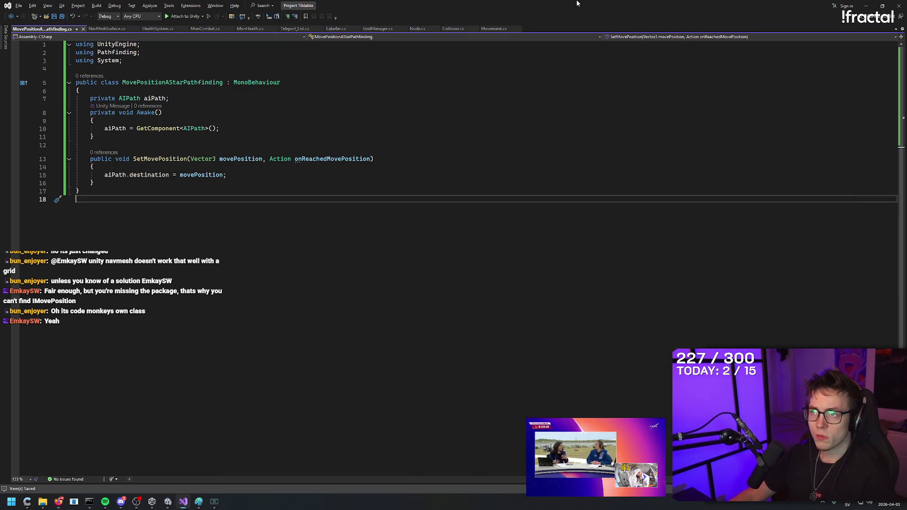
- Create another empty C# script in the Unity Scripts folder
left_click(167, 501)
right_click(420, 359)
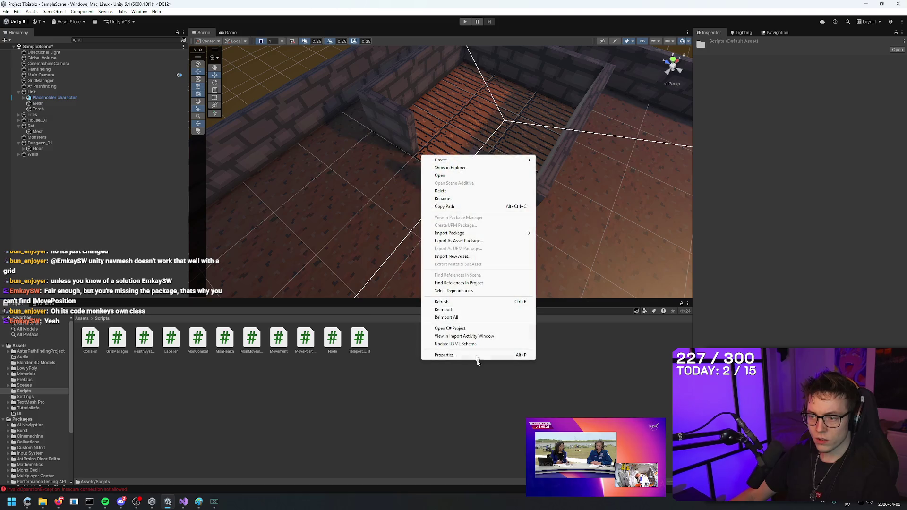
mouse_move(501, 160)
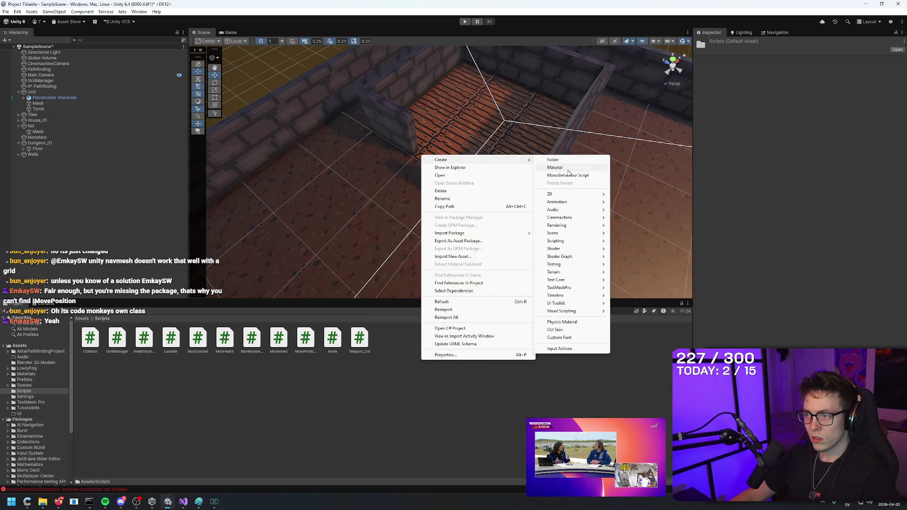
mouse_move(592, 242)
left_click(645, 257)
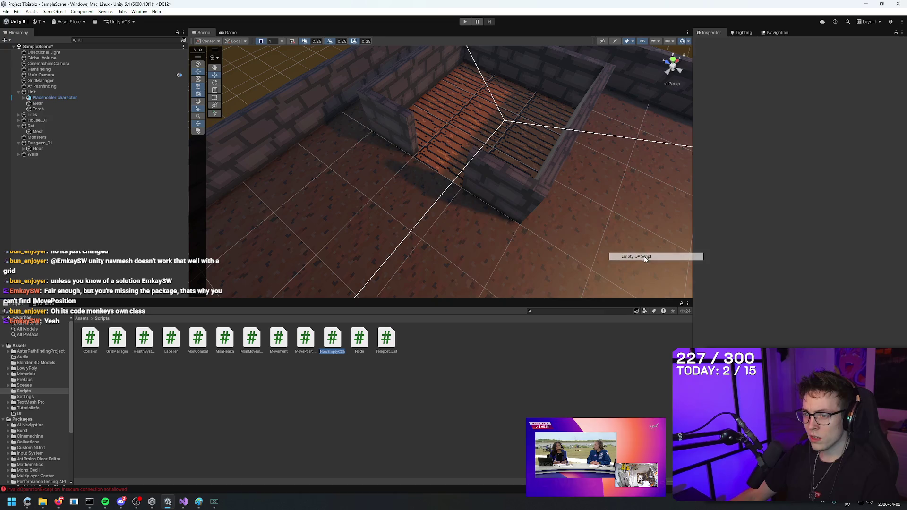
key("alt+Tab")
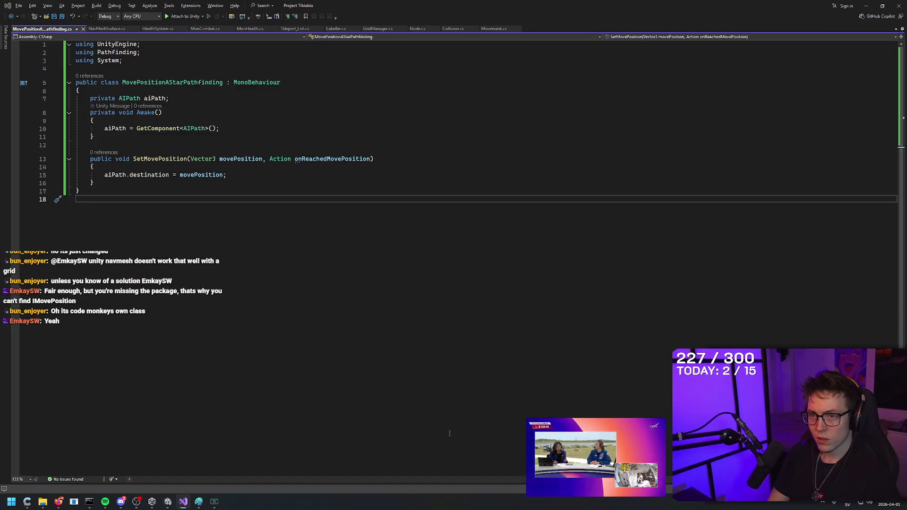
key("alt+Tab")
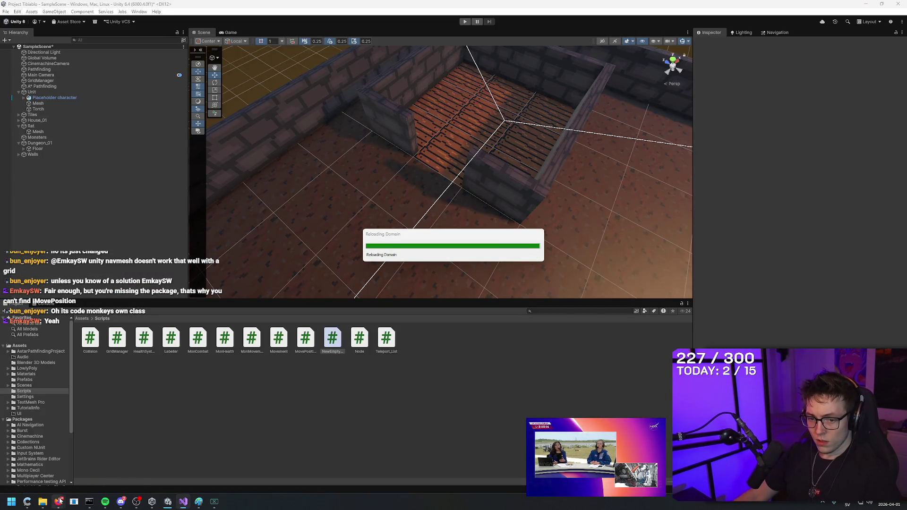
left_click(59, 500)
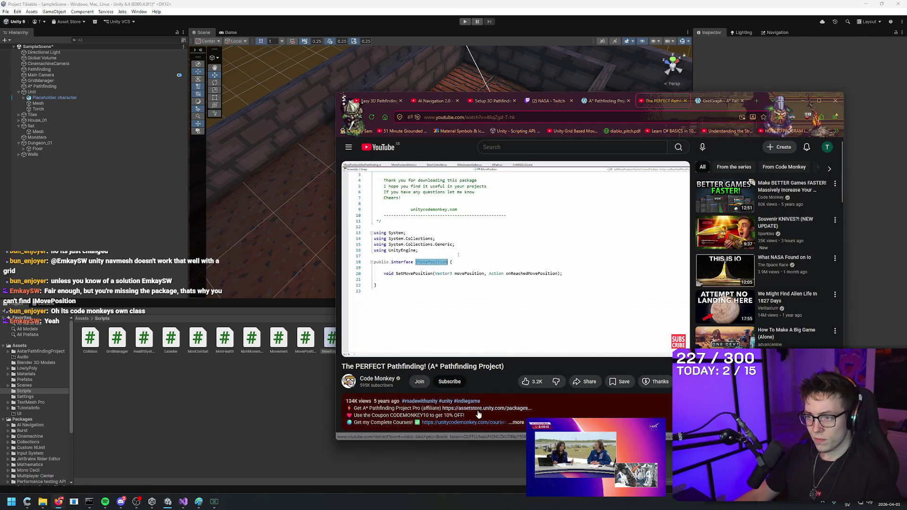
left_click(334, 344)
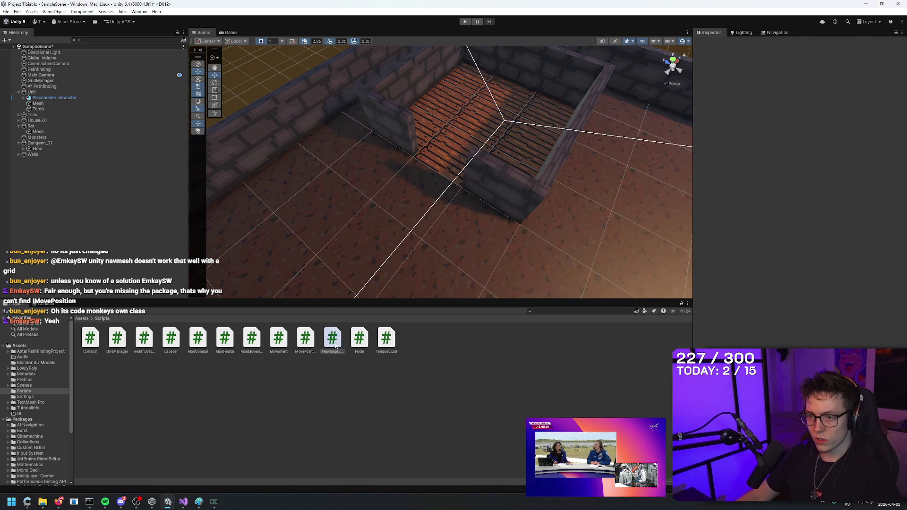
- Rename the new script IMovePosition and open it in Visual Studio
key("F2")
type("IMovePosition")
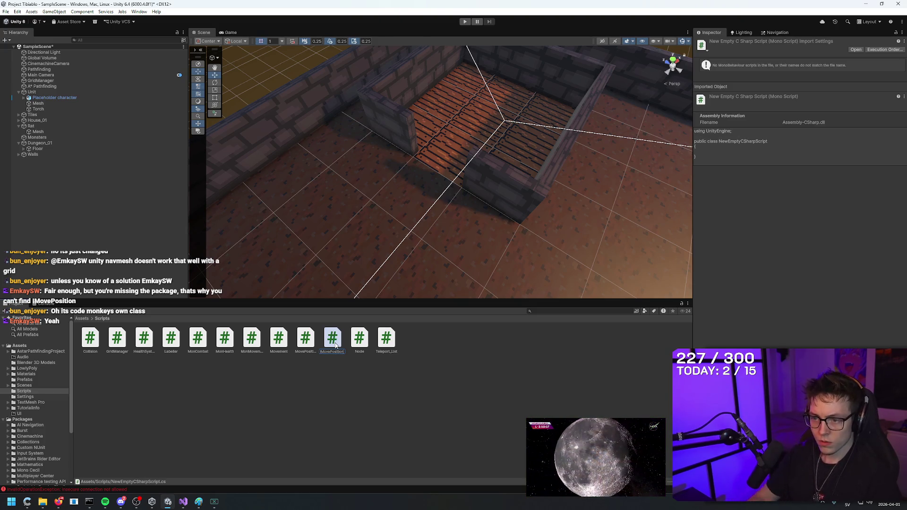
key("Return")
mouse_move(55, 505)
left_click(109, 460)
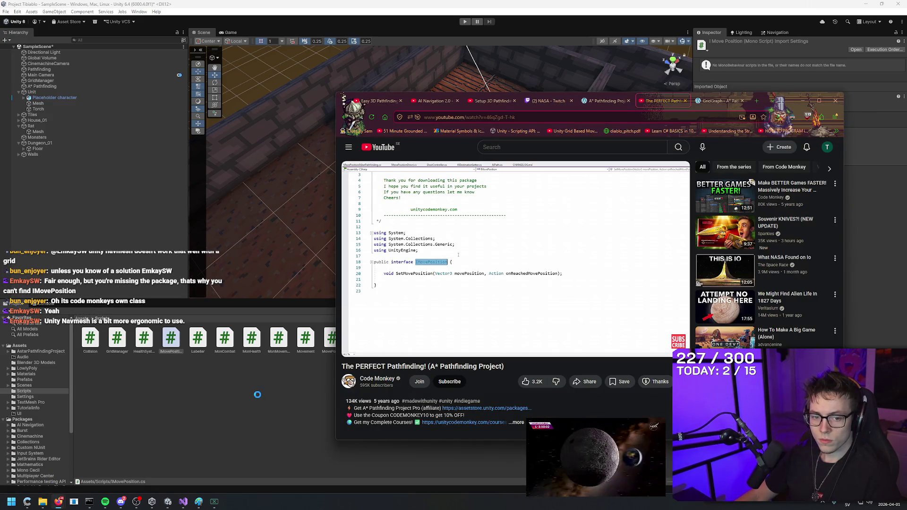
left_click(173, 341)
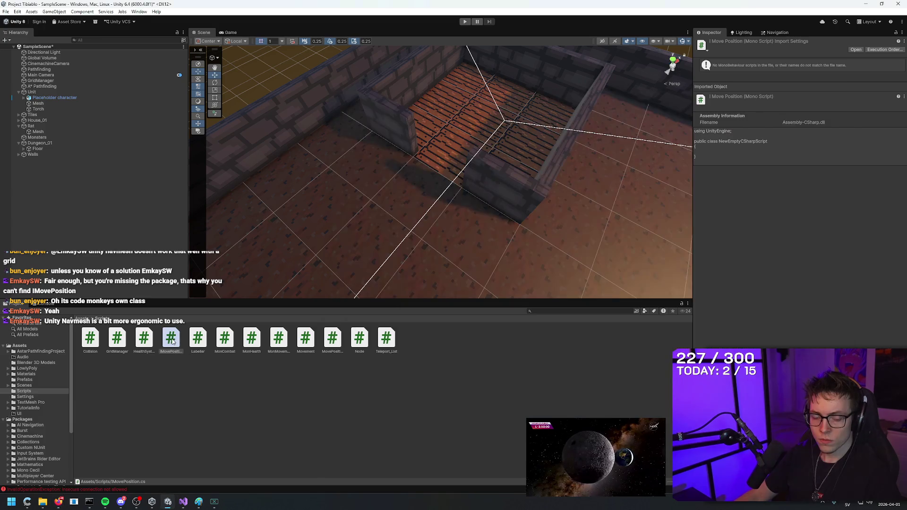
double_click(173, 342)
left_click(200, 66)
key("Down")
key("Down")
key("Down")
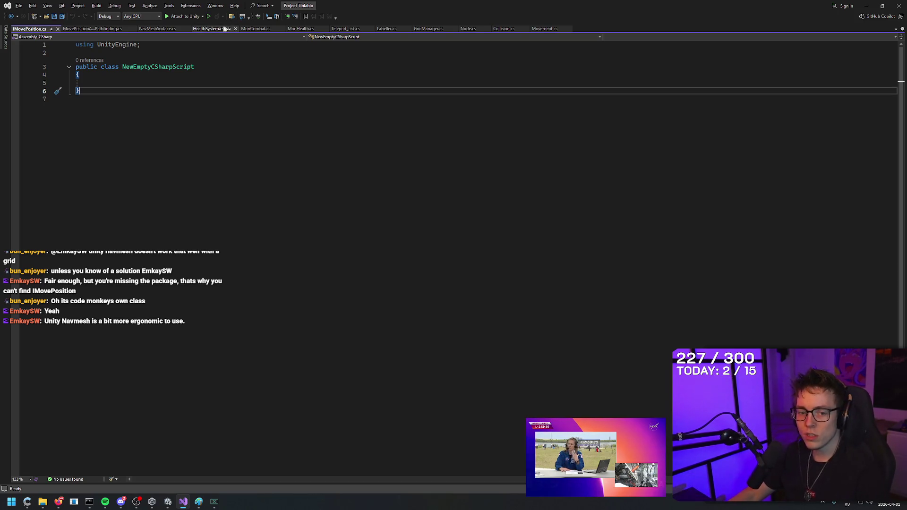
- Rename the NewEmptyCSharpScript class to IMovePosition
left_click(195, 68)
key("ctrl+r")
key("ctrl+r")
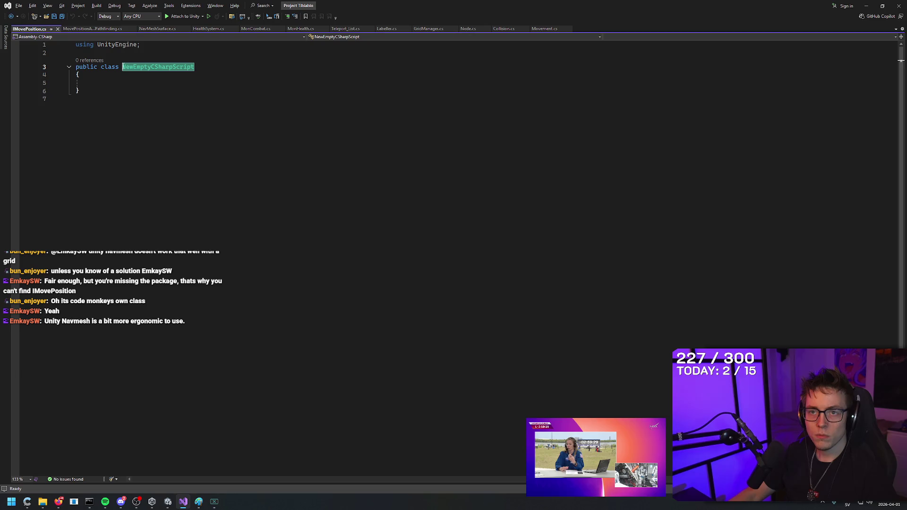
type("IMovePosition")
key("Return")
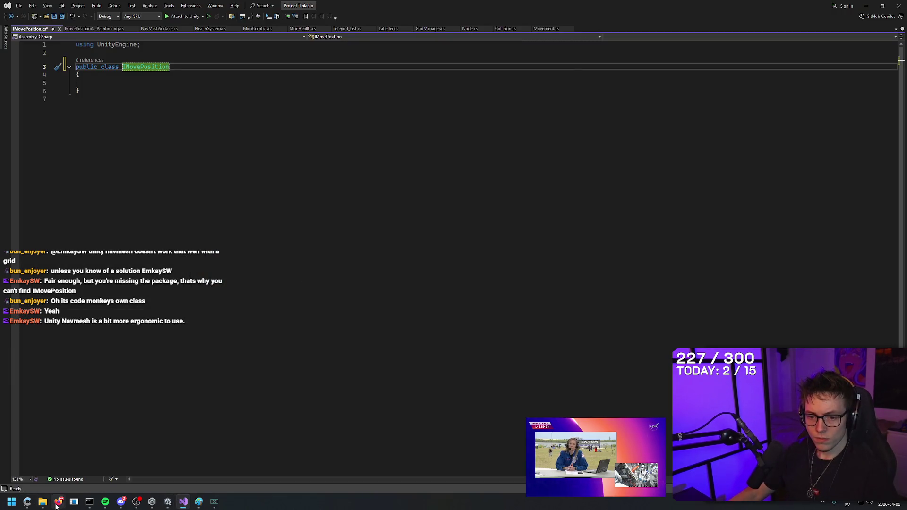
mouse_move(57, 503)
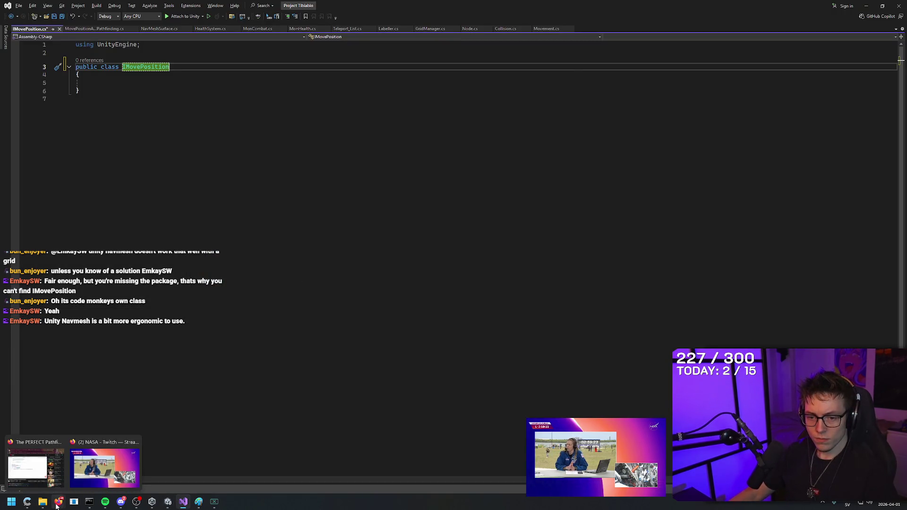
left_click(106, 460)
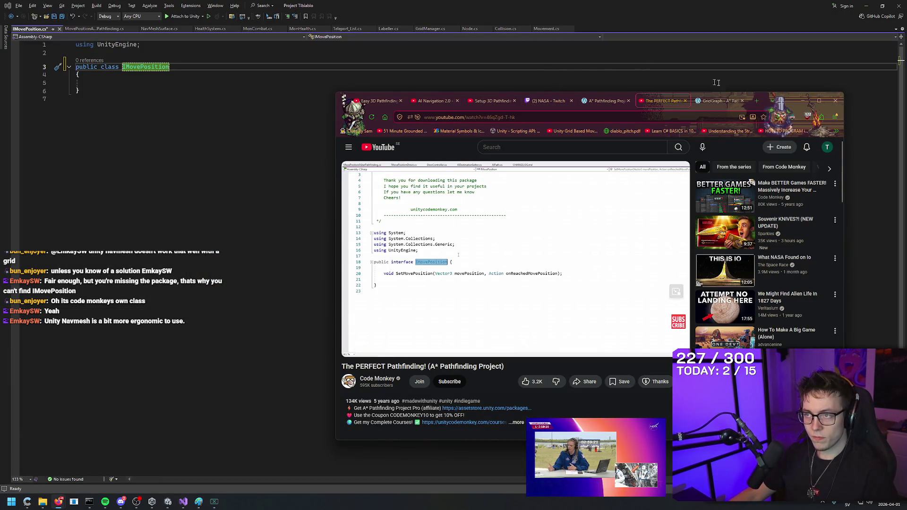
key("alt+Tab")
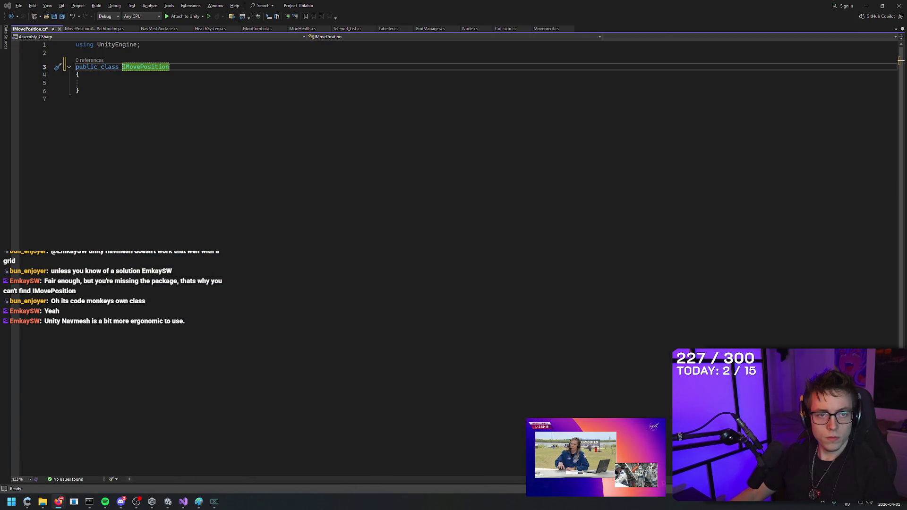
- Change the class keyword to interface so IMovePosition becomes an interface
left_click(139, 44)
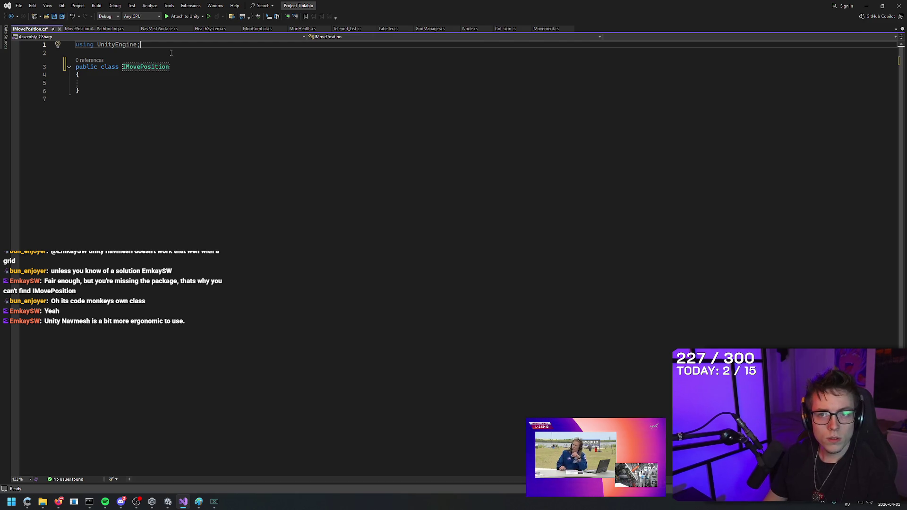
key("Down")
key("Down")
key("Down")
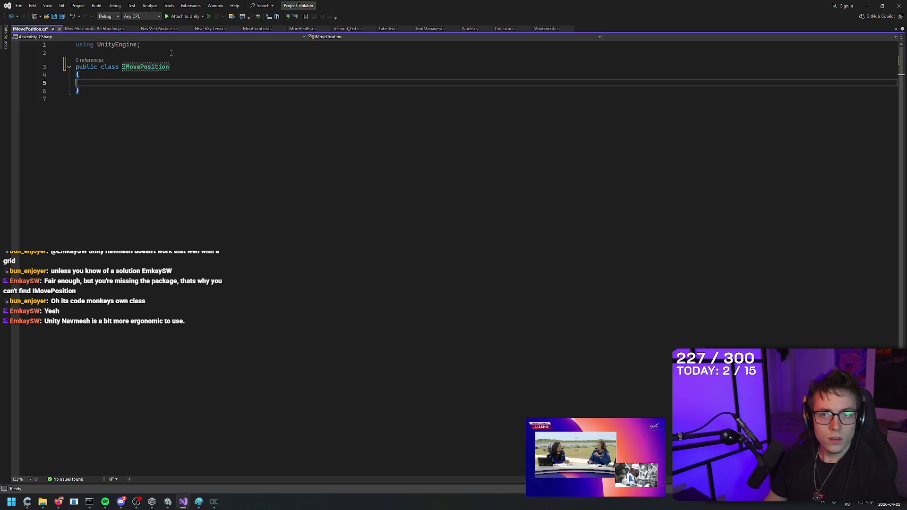
key("Up")
key("Up")
key("ctrl+Right")
key("Delete")
key("Delete")
key("Delete")
type("interface")
key("Escape")
key("Down")
key("Down")
key("Up")
key("Up")
key("End")
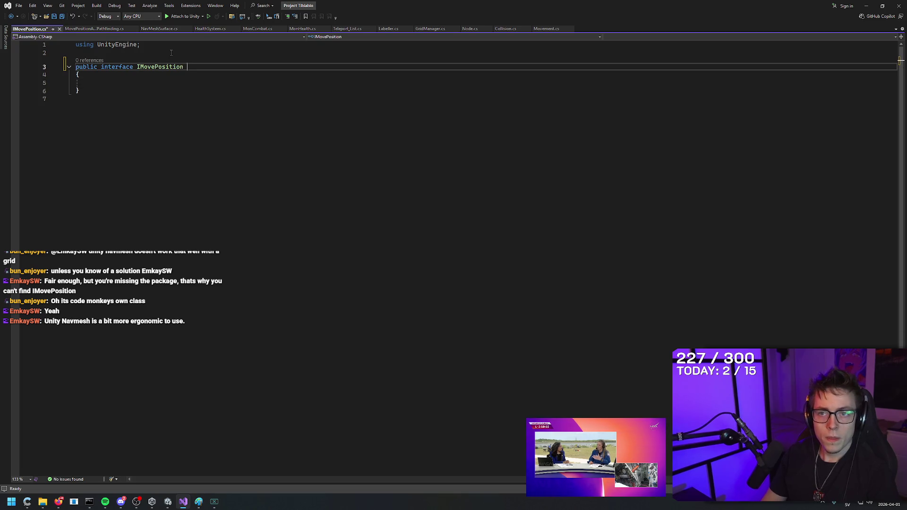
key("Down")
key("Down")
- Declare void SetMovePosition(Vector3 movePosition, Action onReachedMovePosition) and save IMovePosition.cs
type("void SetMove")
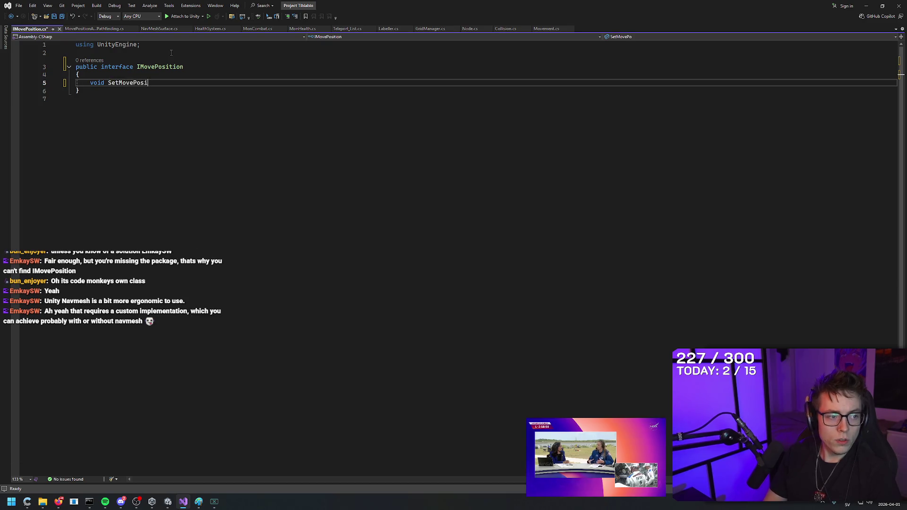
type("tion")
type("Vector3 3 moveP")
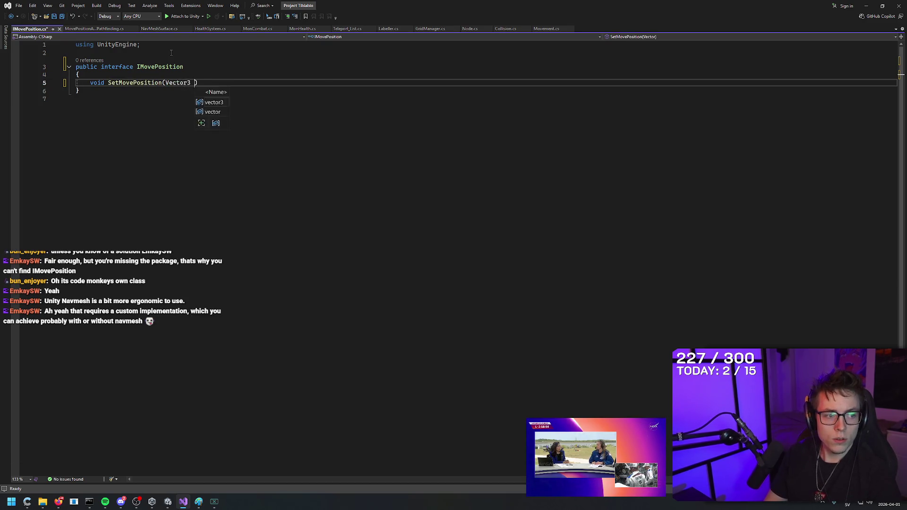
type("on")
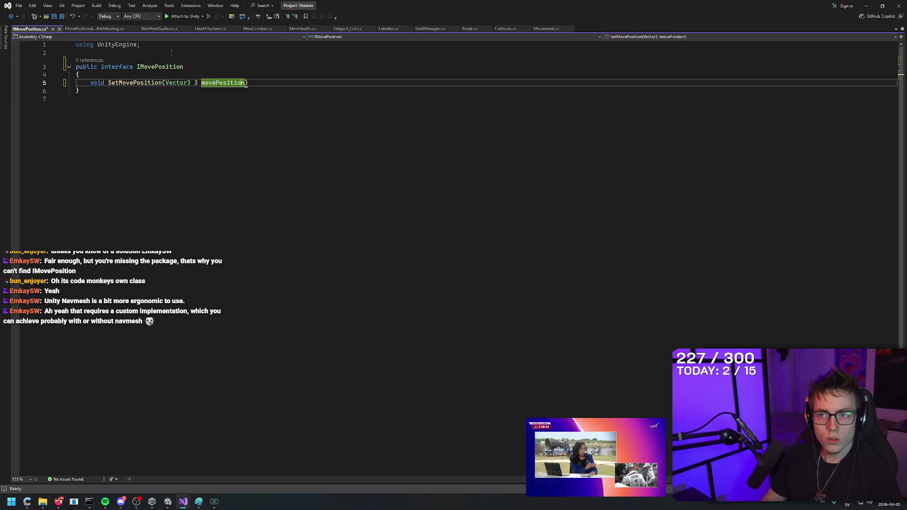
key("ctrl+Left")
key("BackSpace")
key("BackSpace")
key("End")
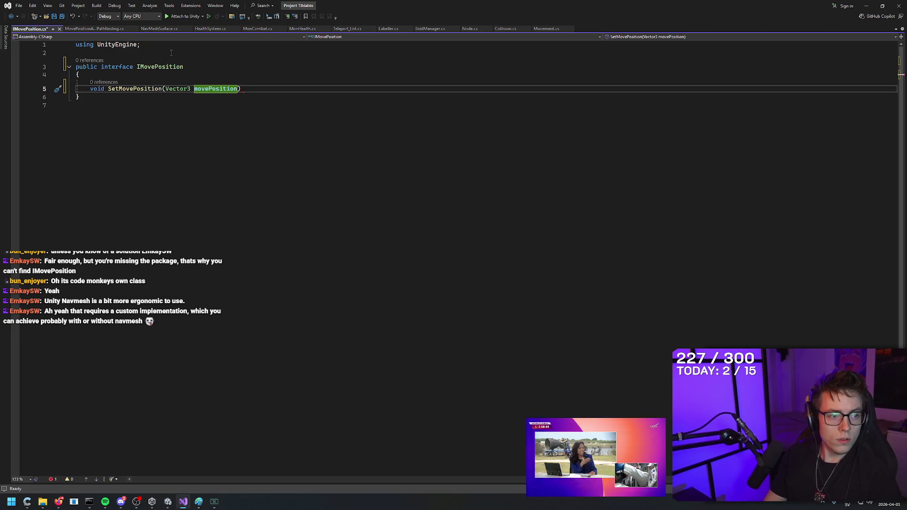
type(", Action")
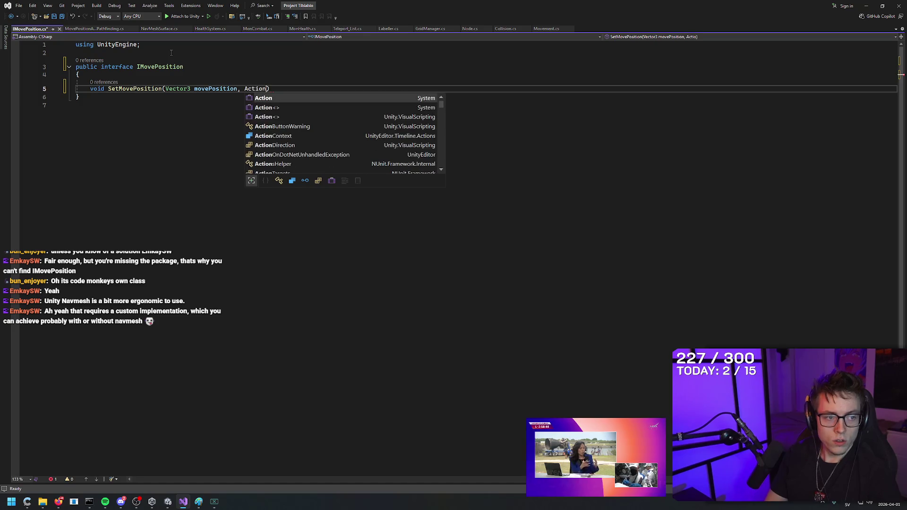
type(" onRe")
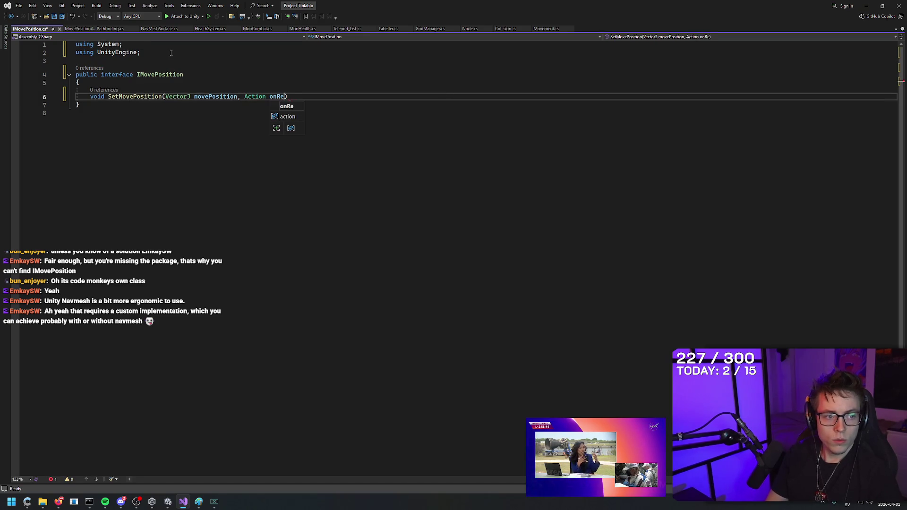
type("MovePosition")
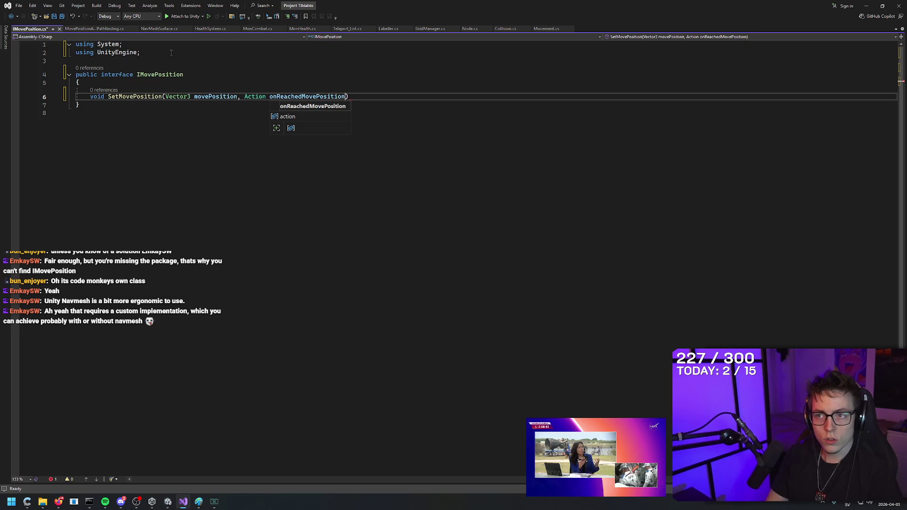
type(")")
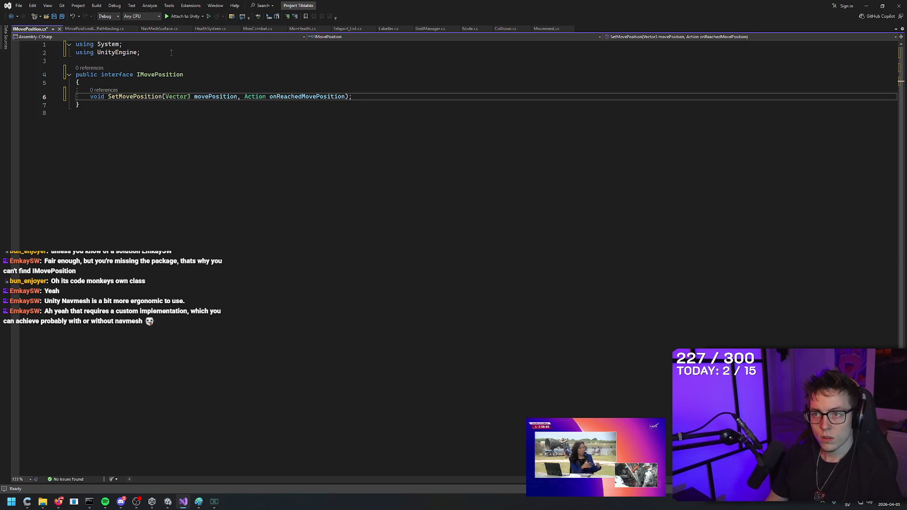
key("ctrl+s")
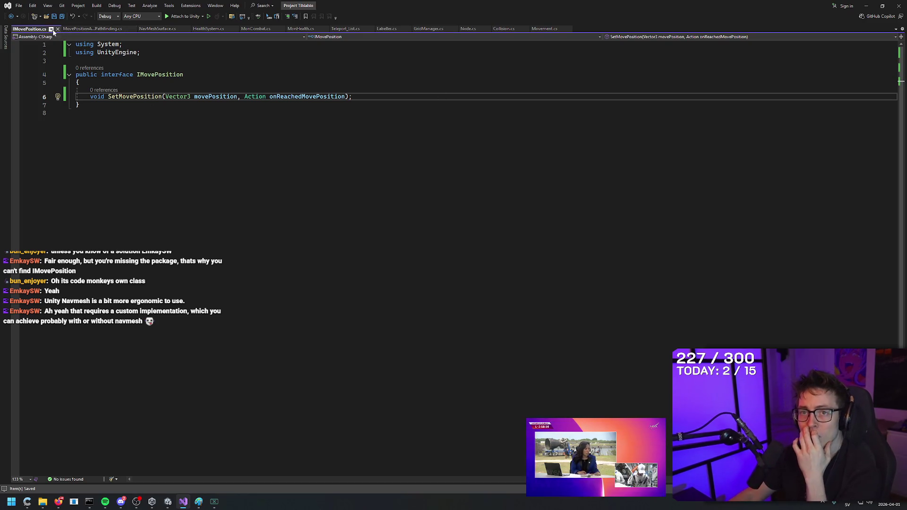
left_click(92, 29)
left_click(310, 86)
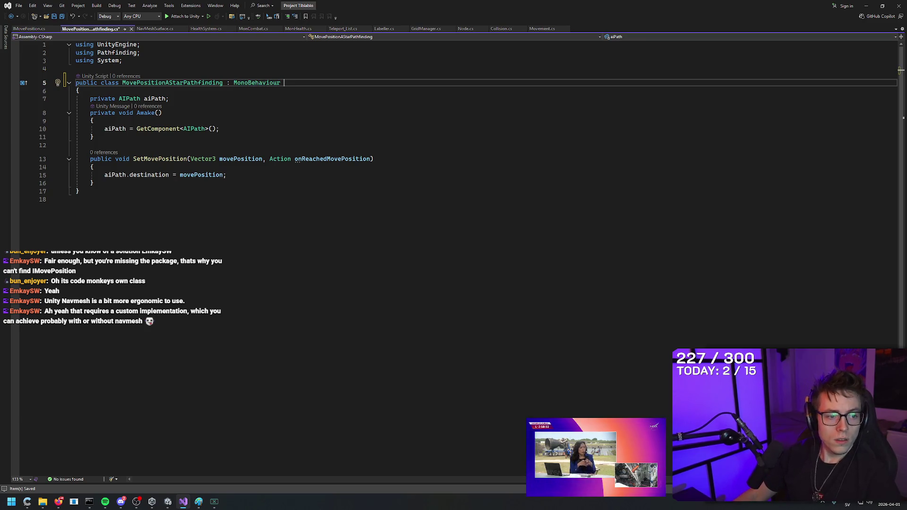
- Add IMovePosition after MonoBehaviour in MovePositionAStarPathfinding's class declaration and save
key("alt+Tab")
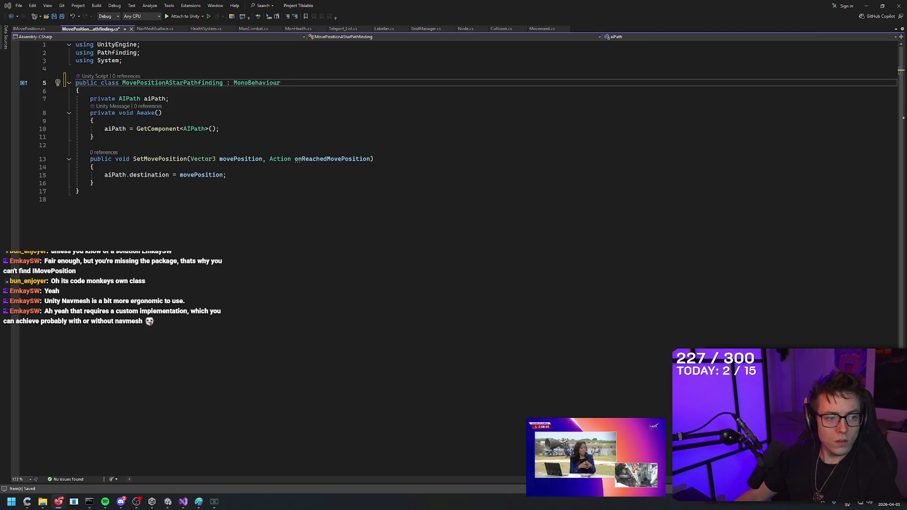
left_click(316, 85)
type("IMovePositio")
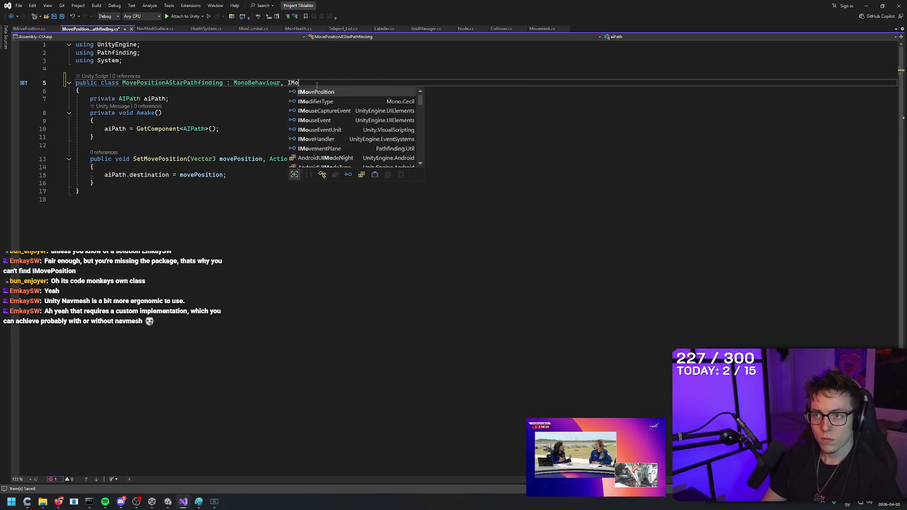
type("n")
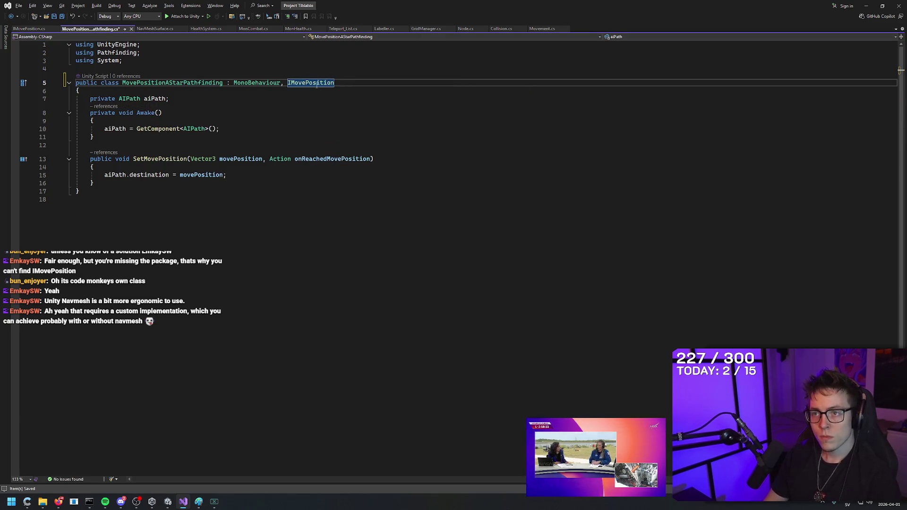
key("Down")
key("Down")
key("Down")
key("ctrl+s")
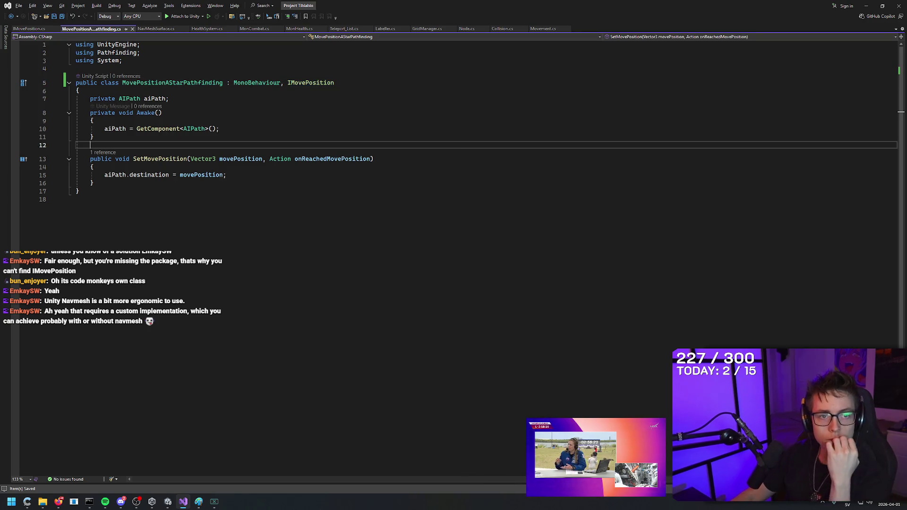
key("alt+Tab")
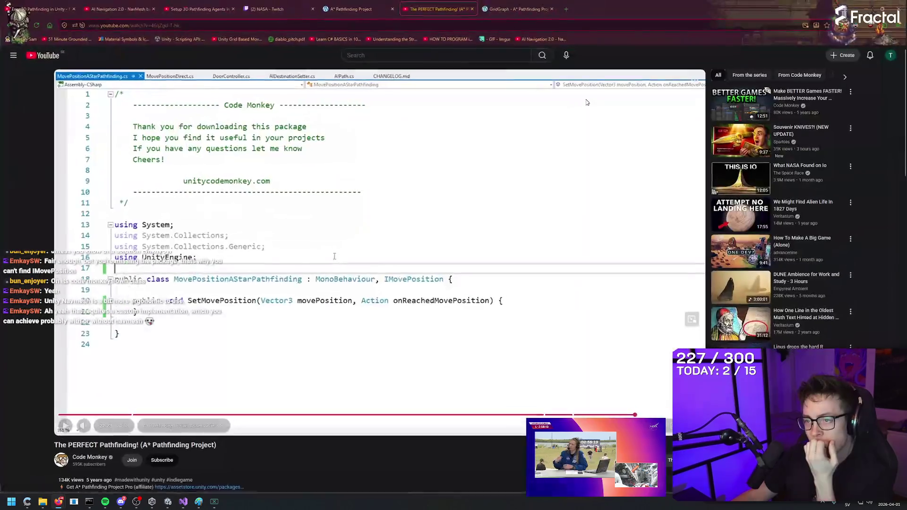
left_click(478, 197)
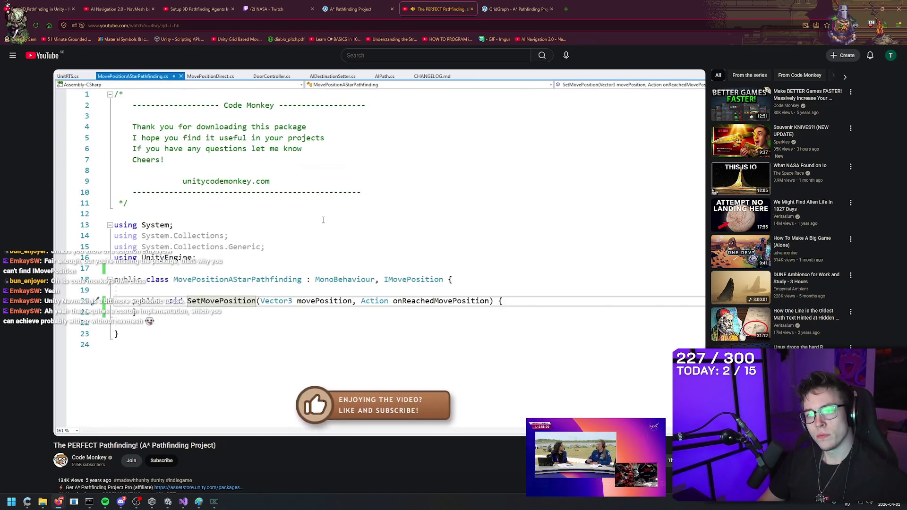
- Pause the Code Monkey tutorial on its code view, resume it, then minimize the browser
left_click(478, 199)
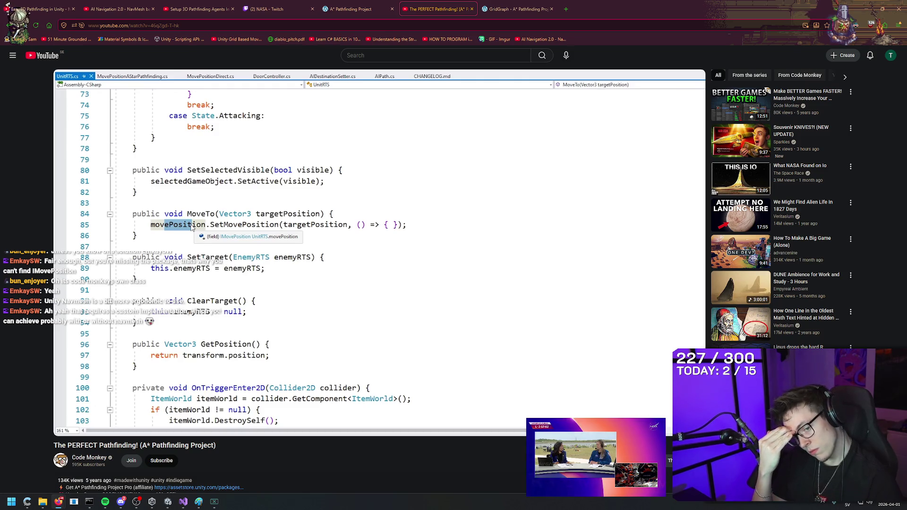
left_click(479, 198)
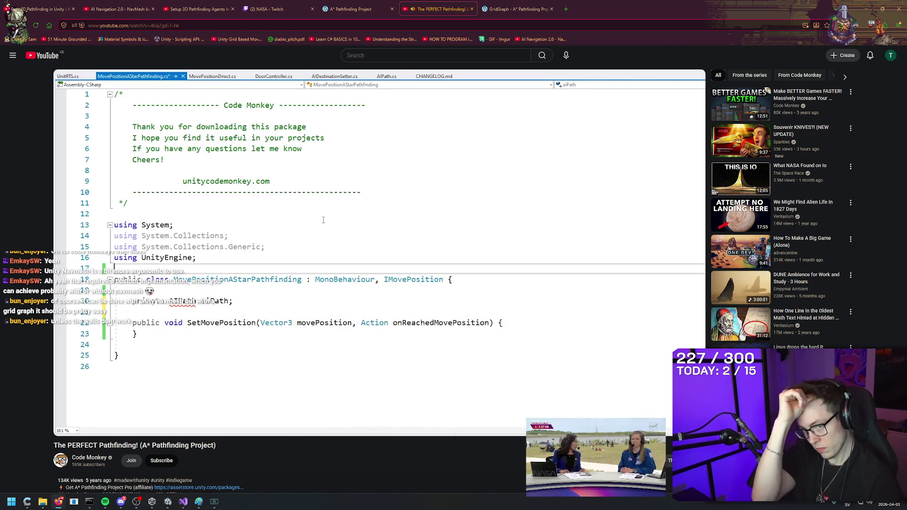
key("super+Down")
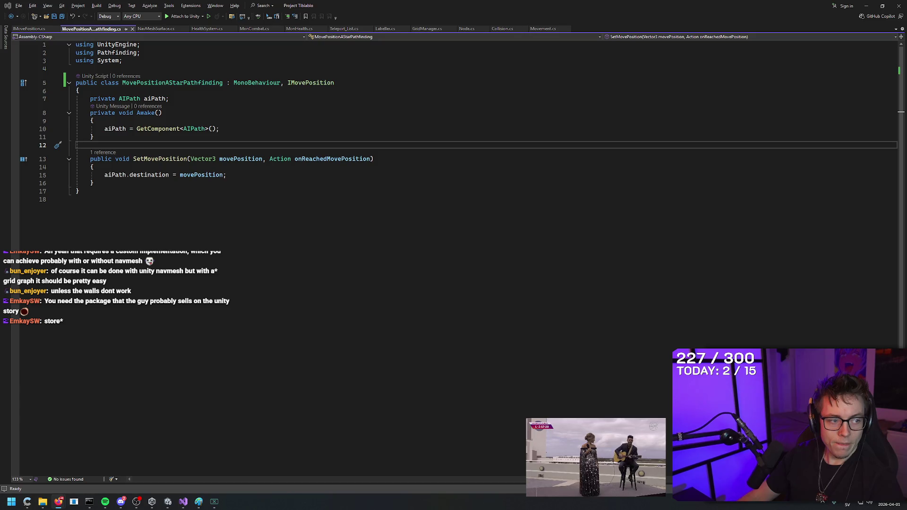
- Step through the Awake and SetMovePosition lines of the pathfinding script
left_click(173, 126)
key("Up")
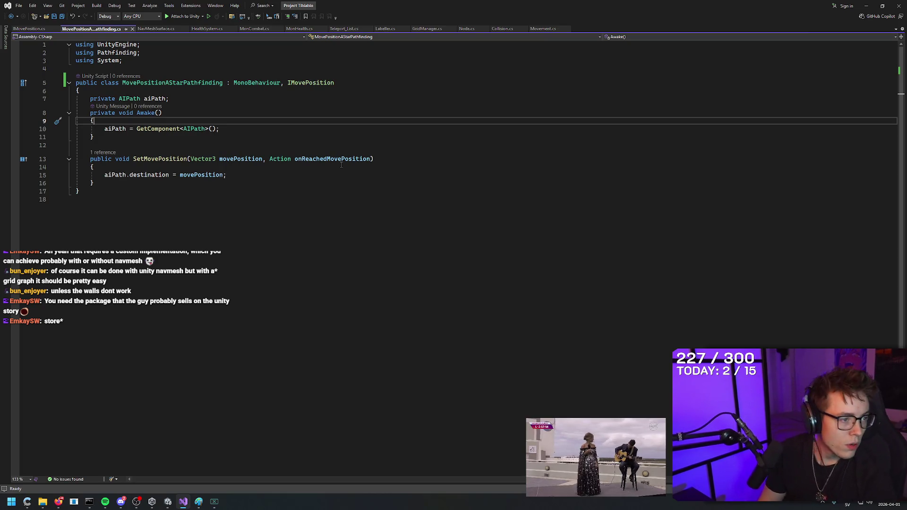
key("Up")
key("Up")
key("Down")
key("Down")
key("Down")
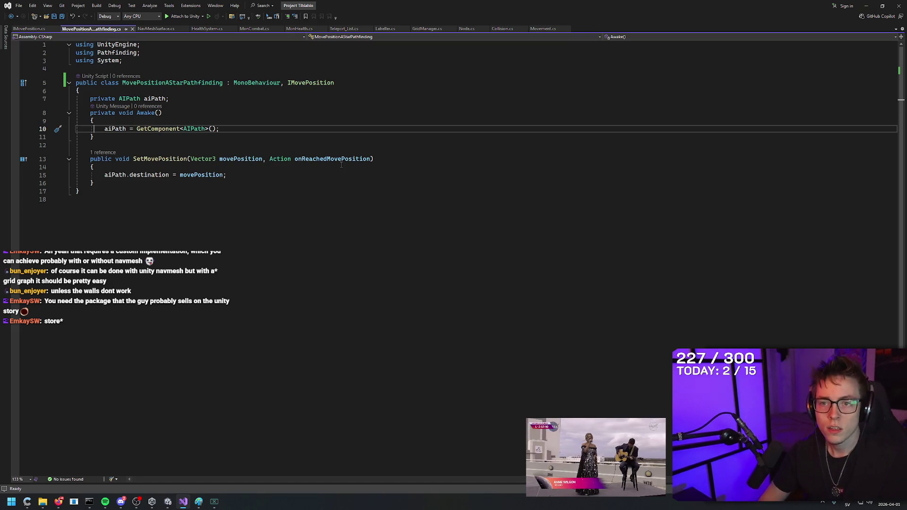
key("Down")
key("Down")
key("Down")
key("Up")
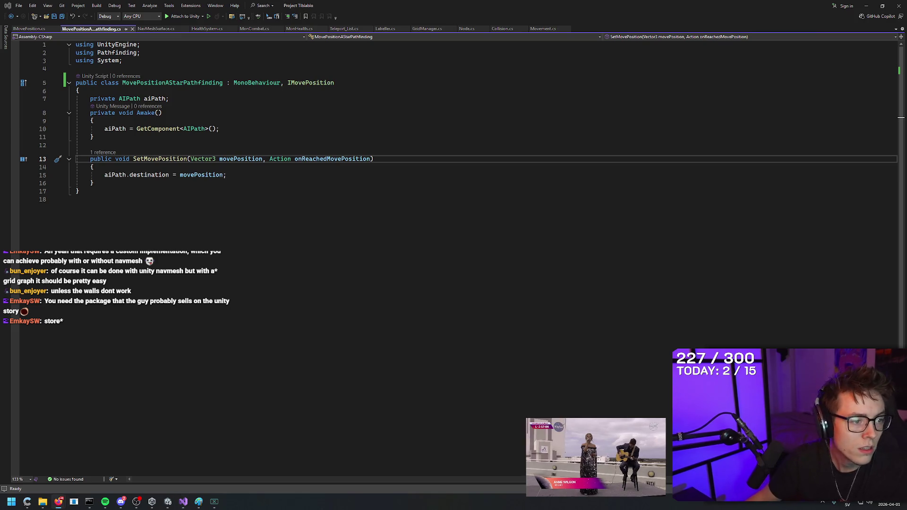
- Pause the tutorial on its game scene, then return to the IMovePosition.cs tab
key("alt+Tab")
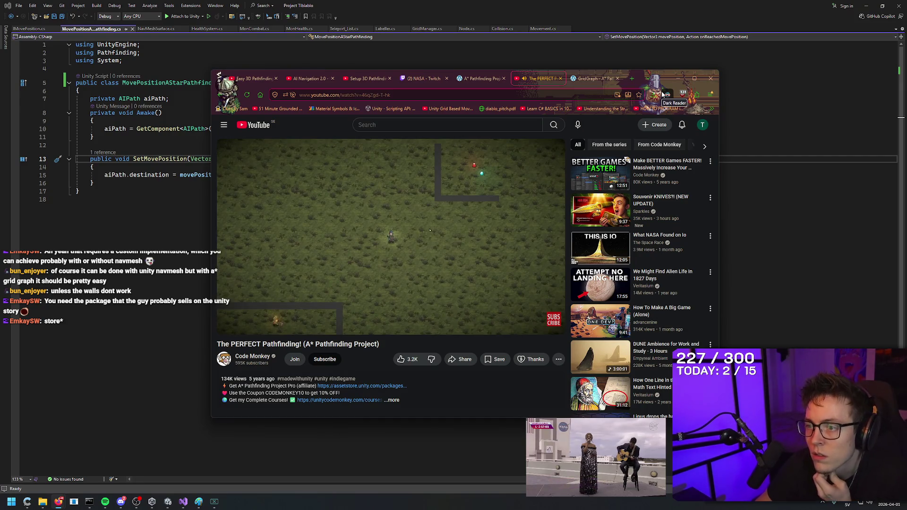
key("space")
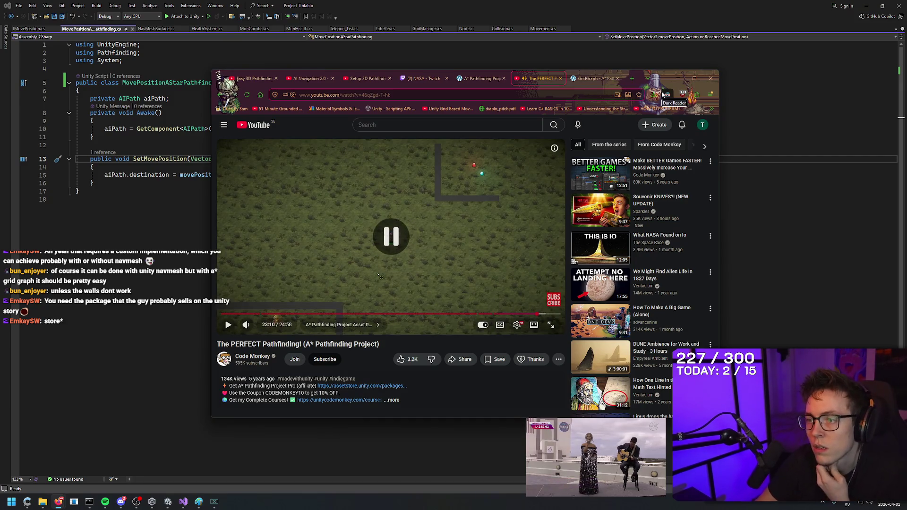
left_click(518, 3)
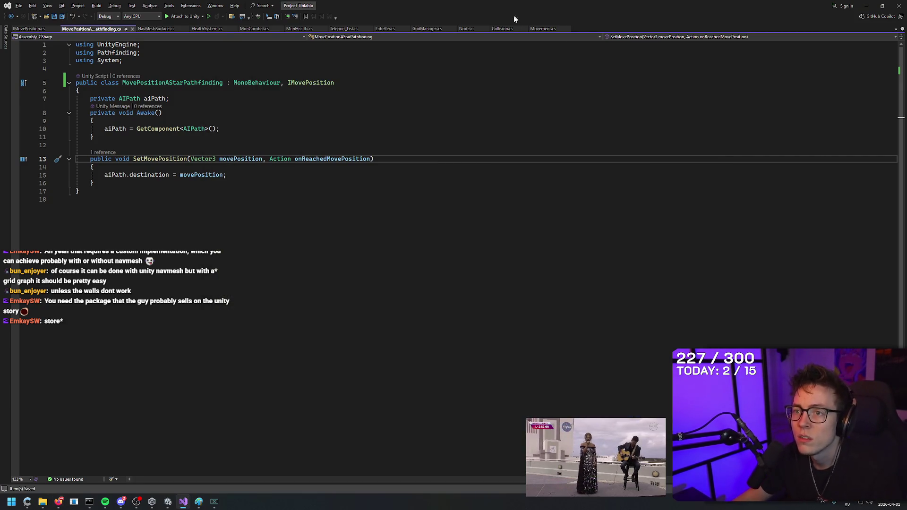
key("alt+Tab")
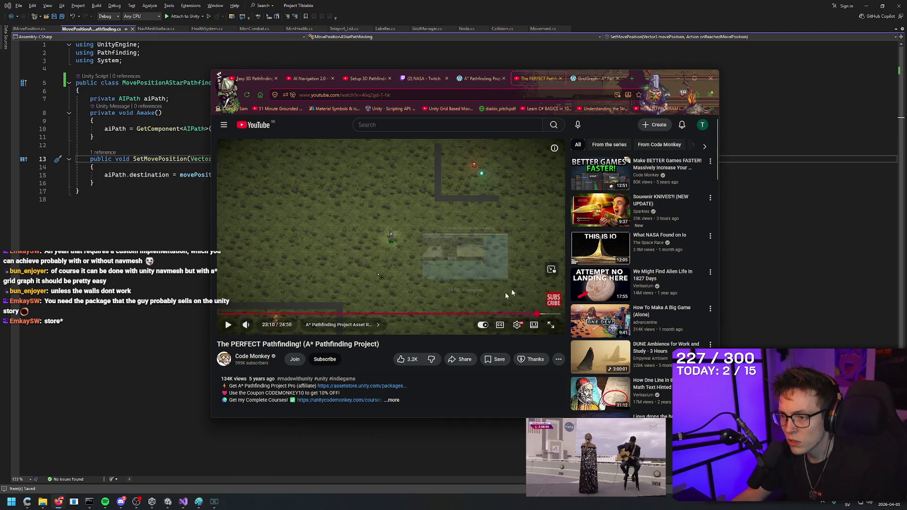
key("alt+Tab")
key("ctrl+Tab")
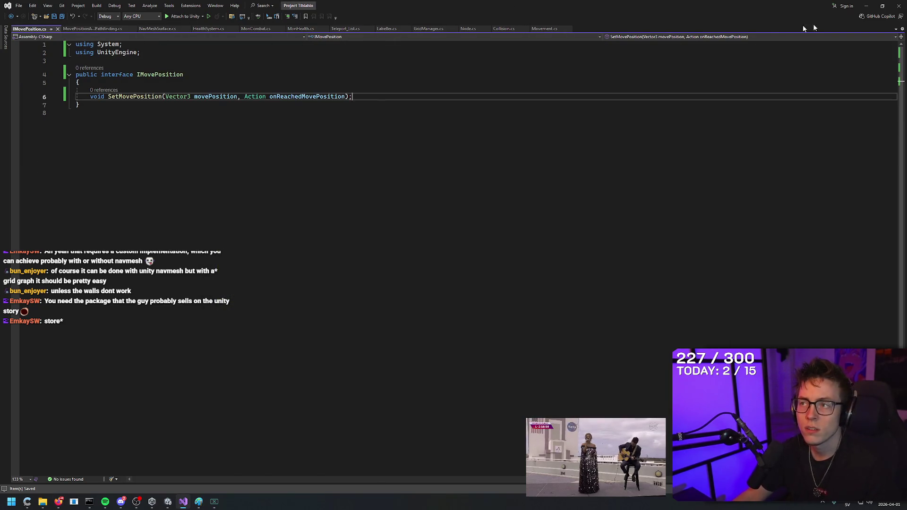
left_click(866, 6)
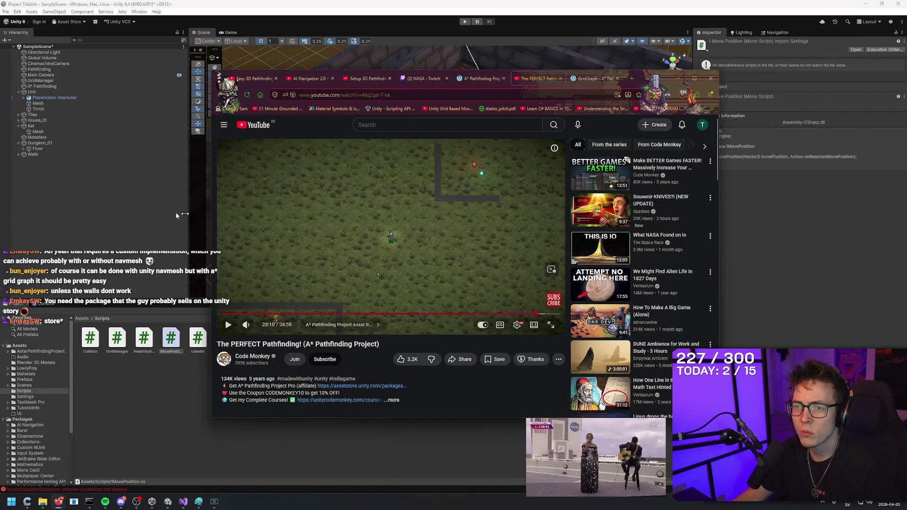
left_click(200, 216)
left_click(31, 126)
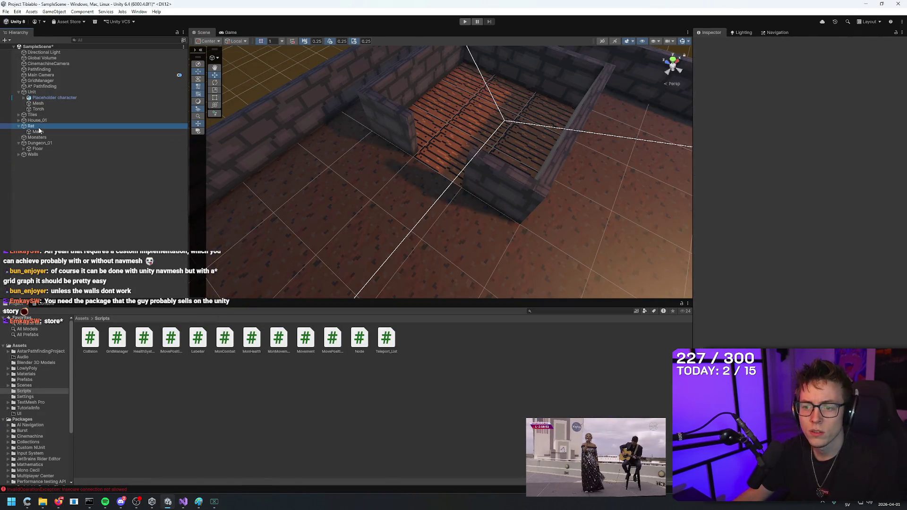
scroll(798, 189, "up", 2)
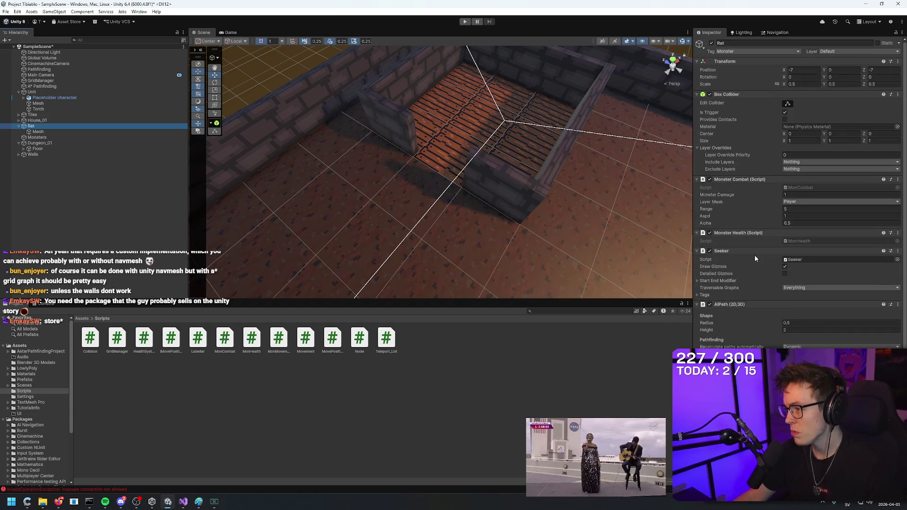
mouse_move(514, 124)
left_mouse_down()
mouse_move(529, 142)
mouse_move(627, 178)
mouse_move(483, 141)
mouse_move(468, 71)
left_mouse_up()
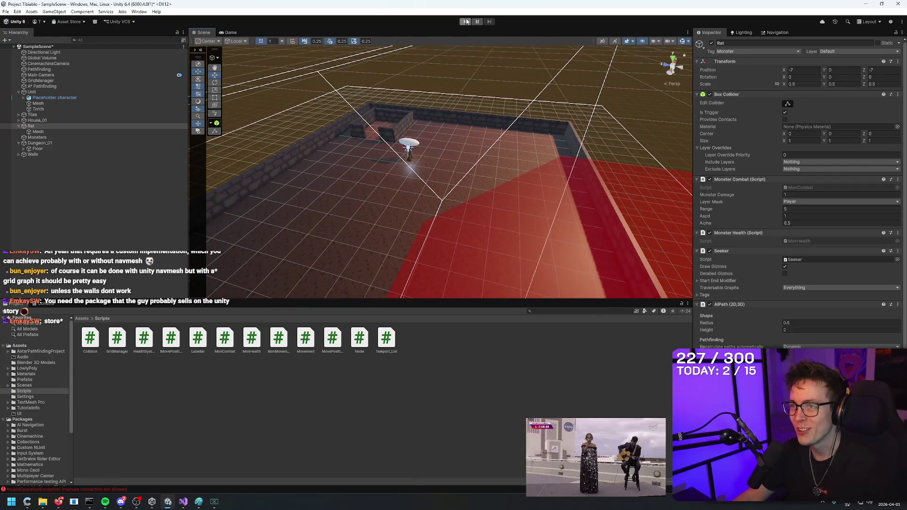
left_click(464, 22)
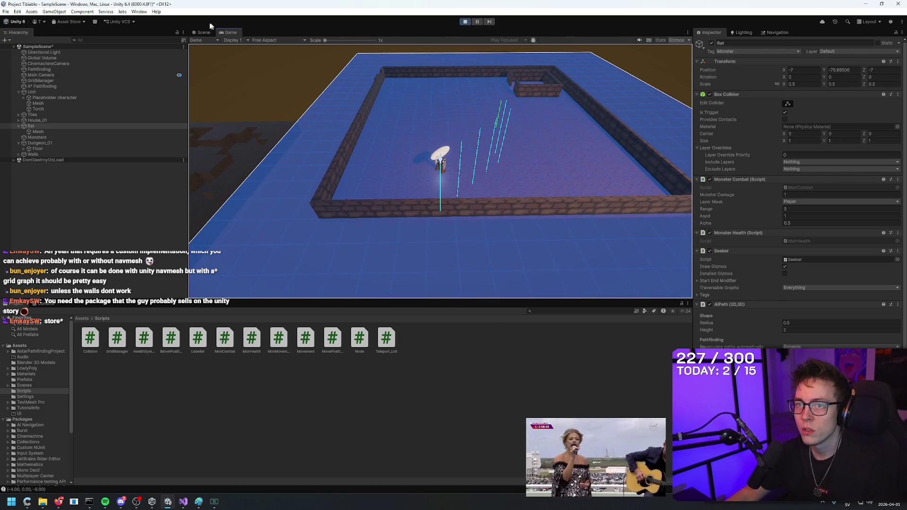
left_click(204, 32)
key("f")
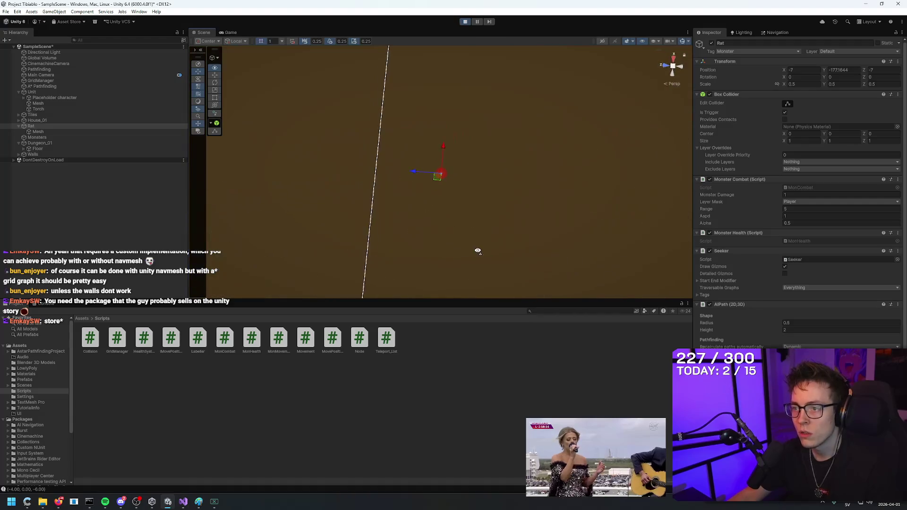
left_click(465, 22)
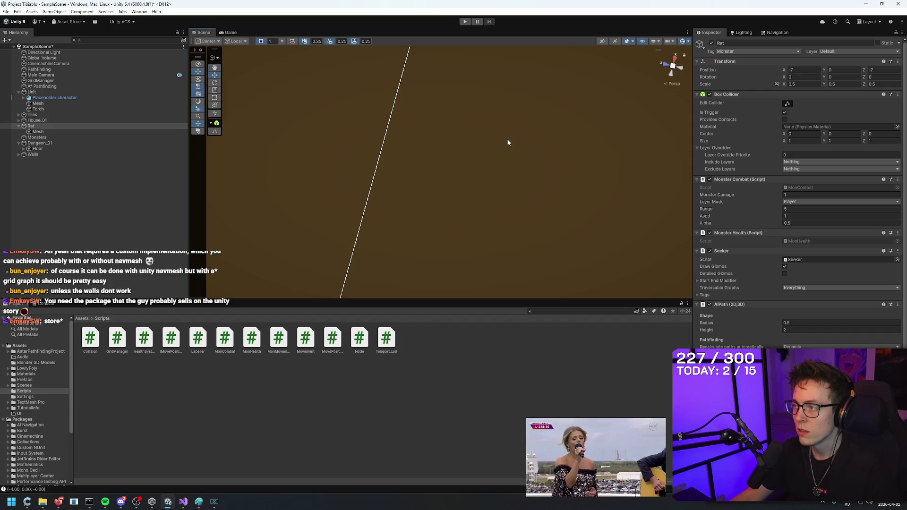
mouse_move(359, 142)
left_mouse_down()
mouse_move(371, 88)
mouse_move(387, 102)
left_mouse_up()
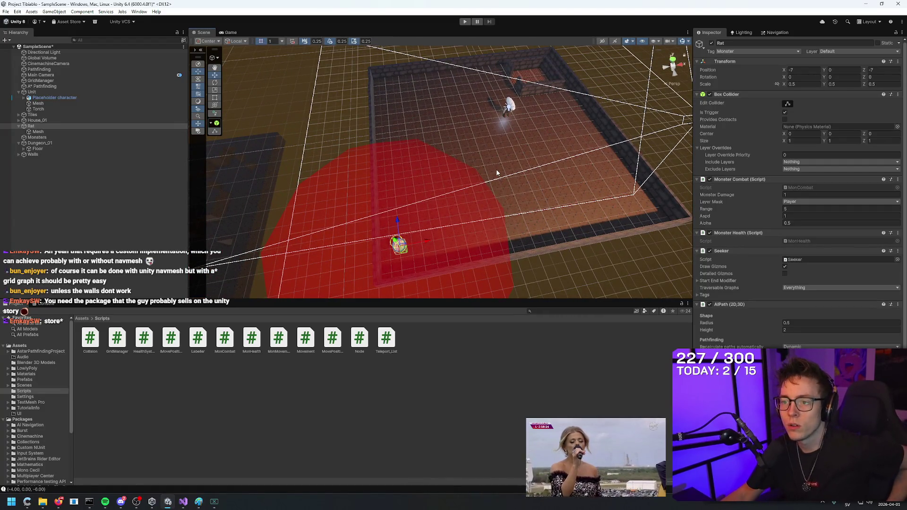
- Move a Dungeon_Wall_01 block into the red area and set it down on the floor
scroll(486, 126, "up", 3)
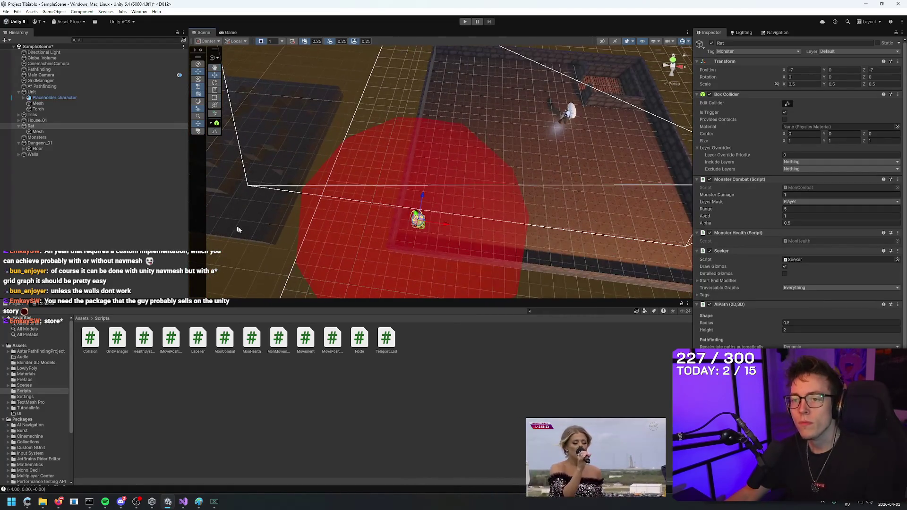
left_click(234, 228)
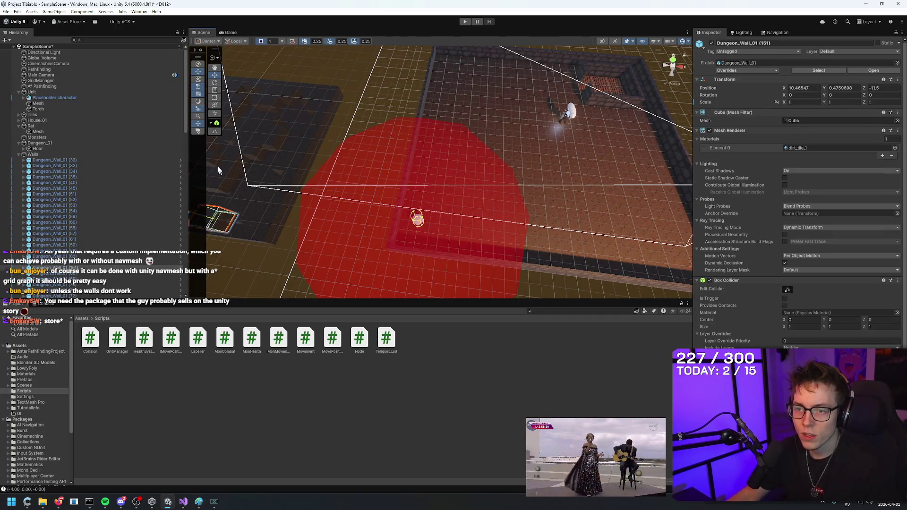
key("f")
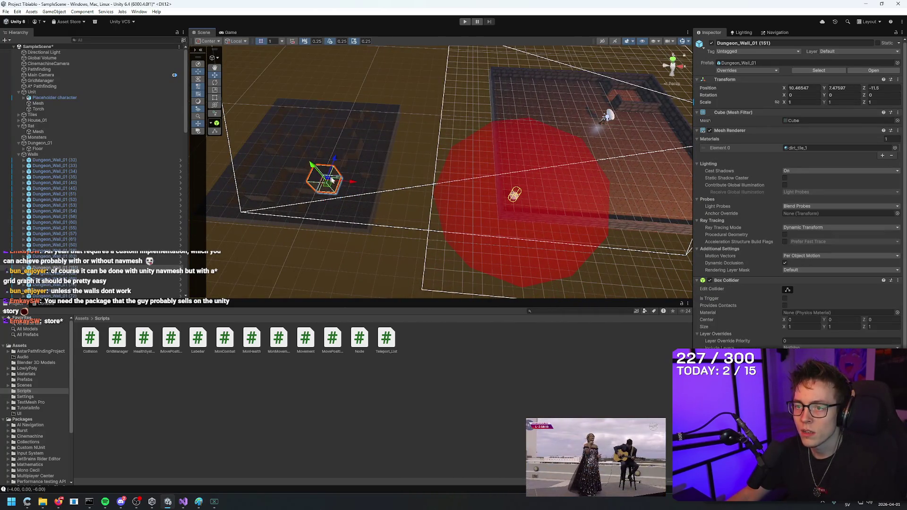
mouse_move(352, 183)
left_mouse_down()
mouse_move(545, 176)
mouse_move(294, 159)
mouse_move(291, 169)
left_mouse_up()
key("f")
left_click_drag(293, 170, 382, 222)
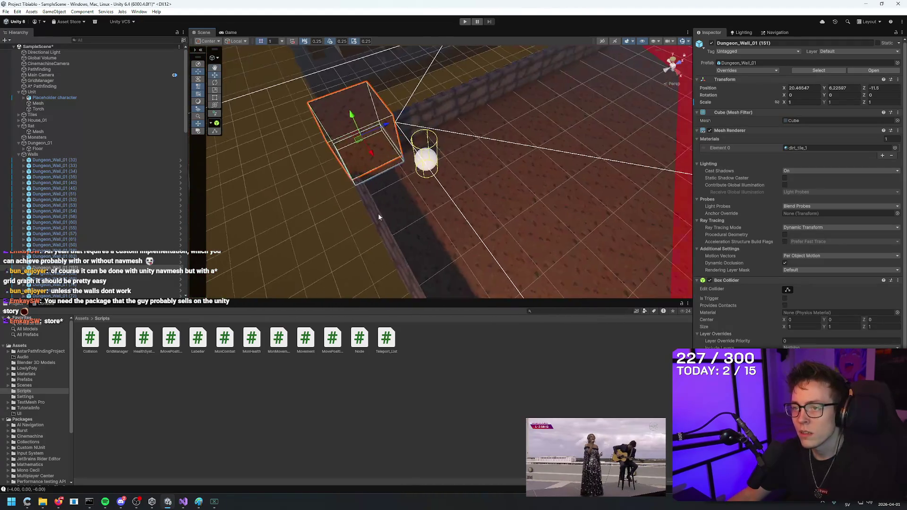
mouse_move(352, 117)
left_mouse_down()
mouse_move(353, 141)
mouse_move(313, 189)
mouse_move(349, 122)
mouse_move(414, 59)
left_mouse_up()
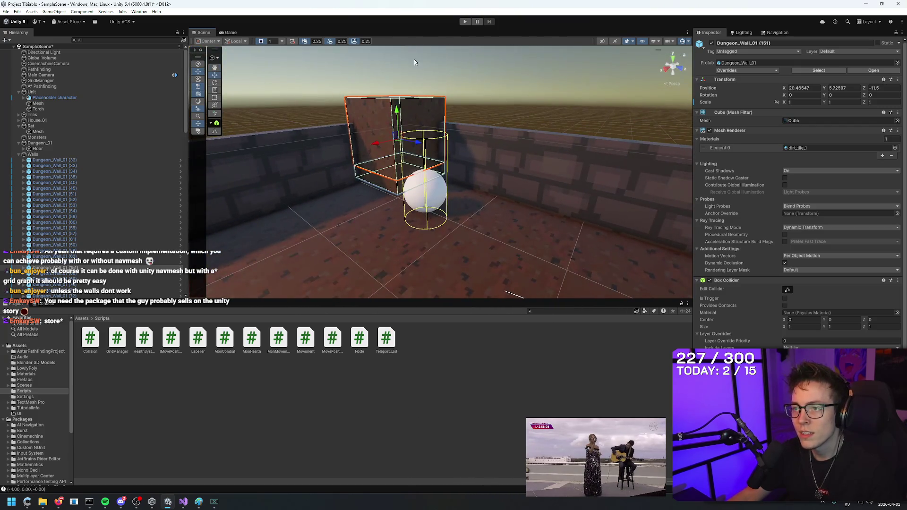
mouse_move(398, 114)
left_mouse_down()
mouse_move(415, 156)
mouse_move(232, 211)
mouse_move(283, 243)
mouse_move(278, 207)
mouse_move(477, 161)
mouse_move(454, 211)
left_mouse_up()
- Duplicate the wall block with snap 1, placing copies along Z out to -11.5
key("ctrl+d")
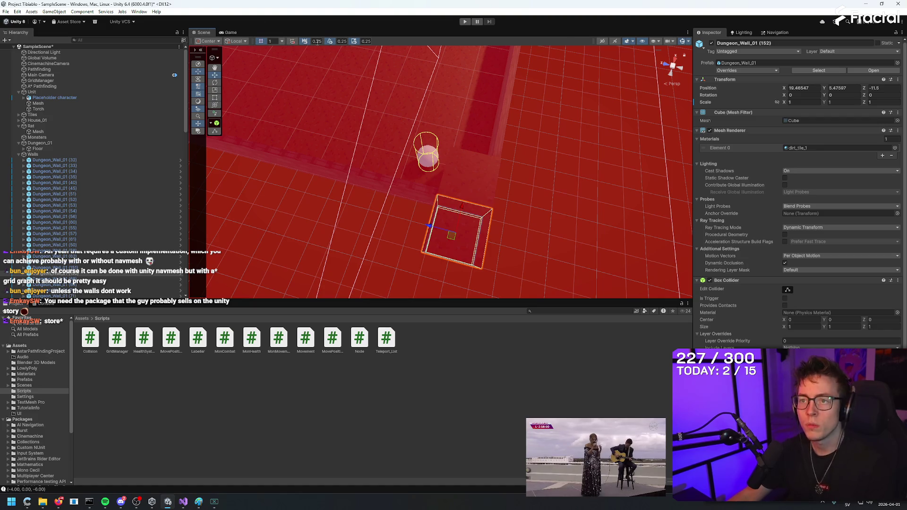
type("1")
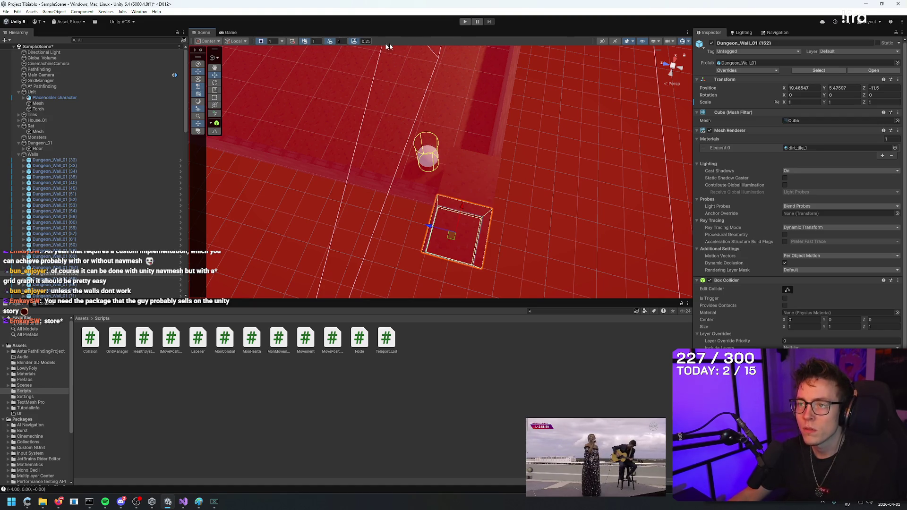
mouse_move(456, 240)
left_mouse_down()
mouse_move(406, 210)
mouse_move(462, 229)
mouse_move(452, 236)
left_mouse_up()
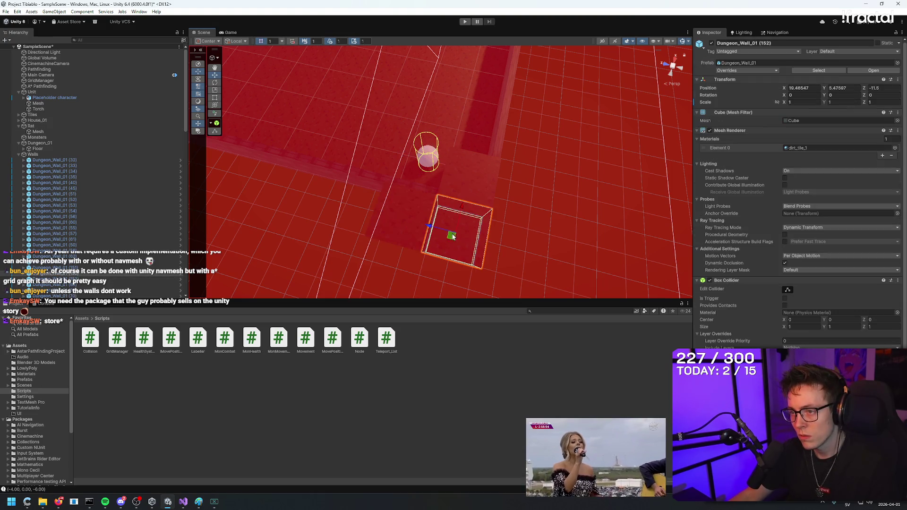
key("ctrl+d")
mouse_move(437, 230)
left_mouse_down()
mouse_move(340, 207)
mouse_move(436, 114)
left_mouse_up()
key("ctrl+d")
mouse_move(369, 120)
left_mouse_down()
mouse_move(474, 132)
mouse_move(461, 172)
mouse_move(402, 142)
mouse_move(380, 101)
mouse_move(386, 87)
mouse_move(415, 87)
left_mouse_up()
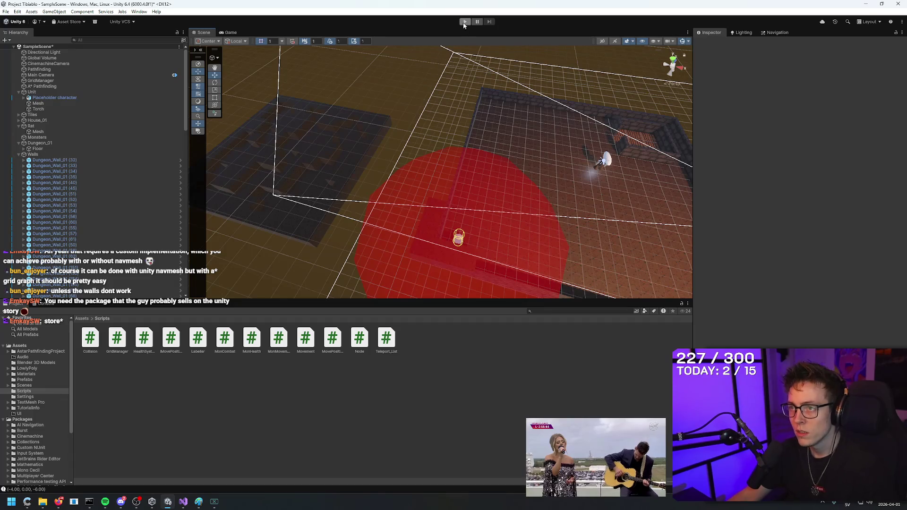
- Play-test and pause the scene, then inspect the Rat and its Mesh child near the wall
left_click(464, 22)
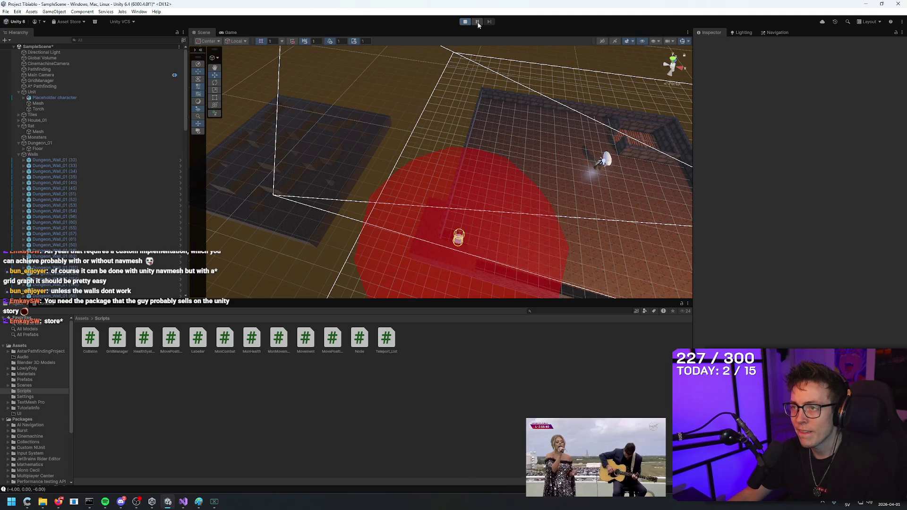
left_click(477, 21)
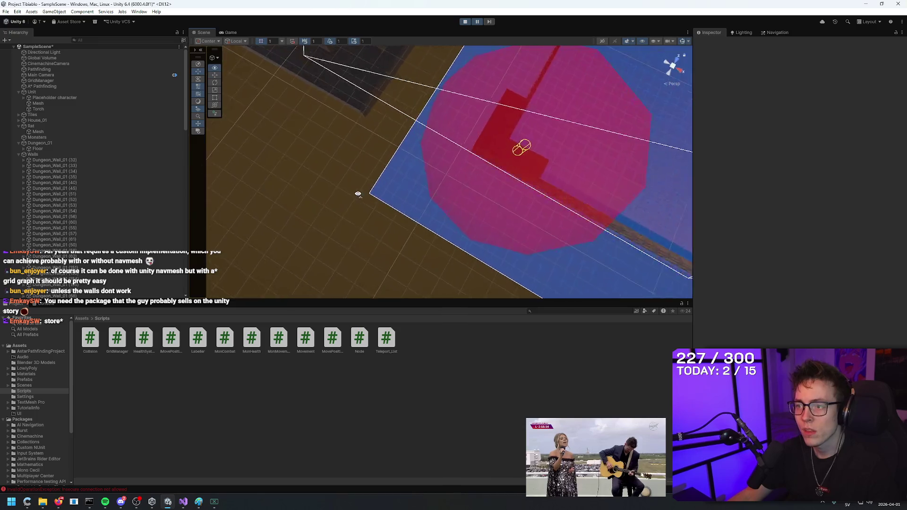
scroll(519, 165, "down", 5)
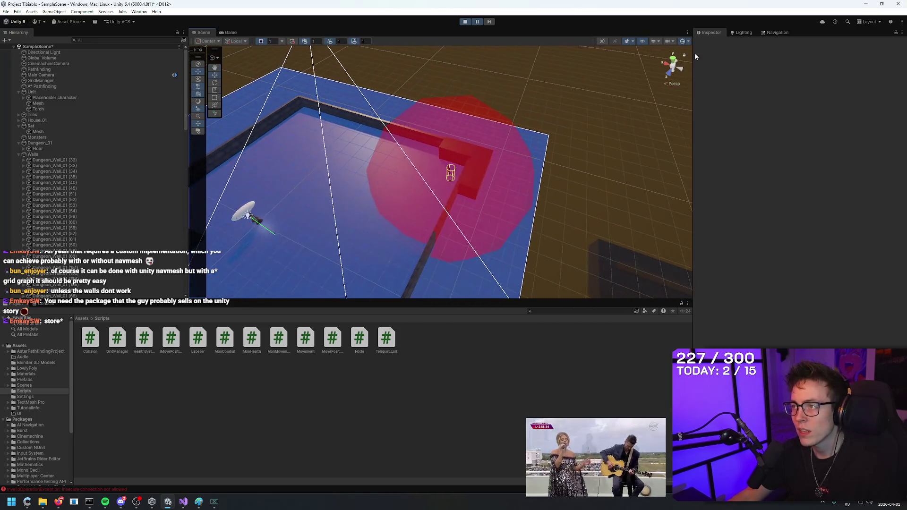
mouse_move(546, 146)
left_mouse_down()
mouse_move(473, 206)
mouse_move(488, 99)
mouse_move(484, 125)
mouse_move(445, 145)
mouse_move(455, 29)
left_mouse_up()
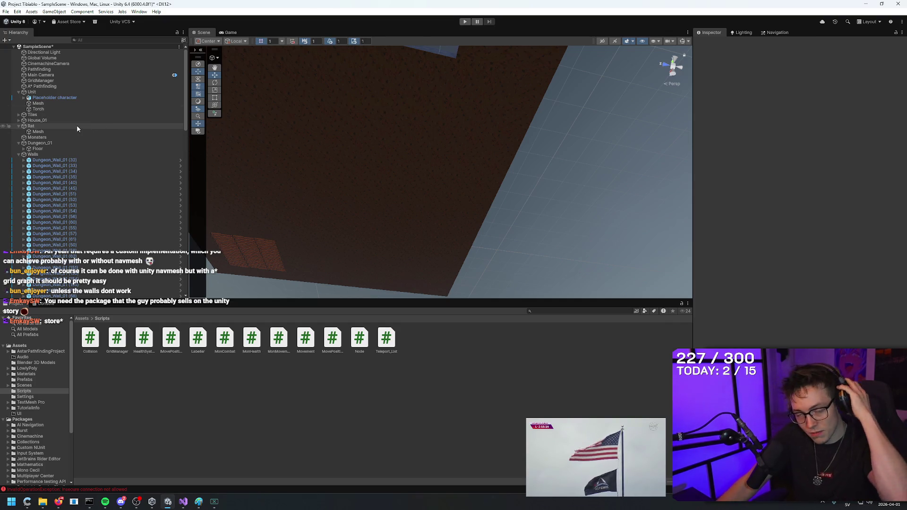
double_click(30, 126)
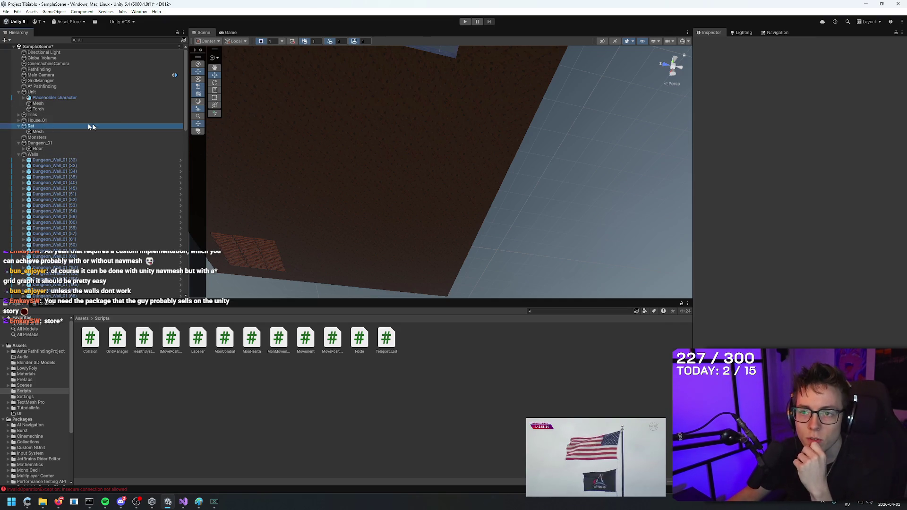
mouse_move(452, 158)
left_mouse_down()
mouse_move(491, 423)
mouse_move(474, 377)
mouse_move(394, 369)
mouse_move(516, 377)
mouse_move(587, 370)
mouse_move(414, 354)
left_mouse_up()
left_click(40, 131)
left_click(44, 125)
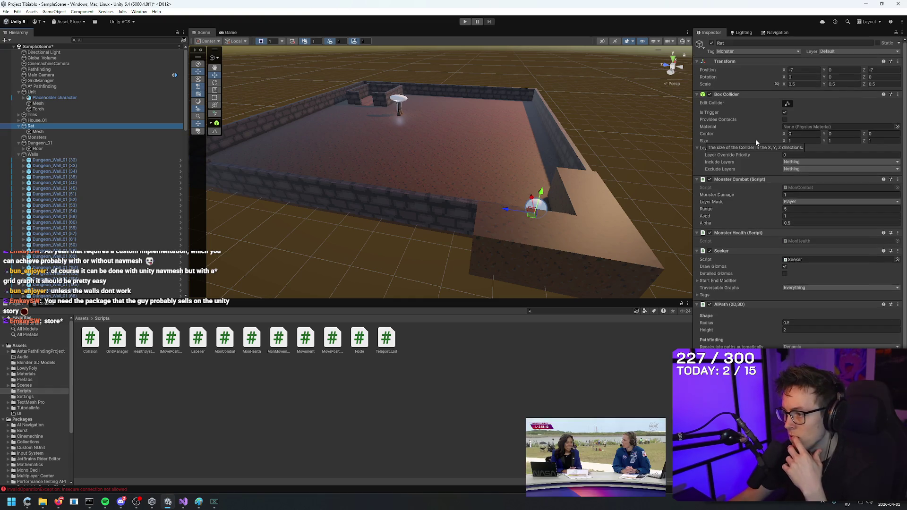
left_click_drag(533, 203, 532, 216)
scroll(532, 216, "up", 5)
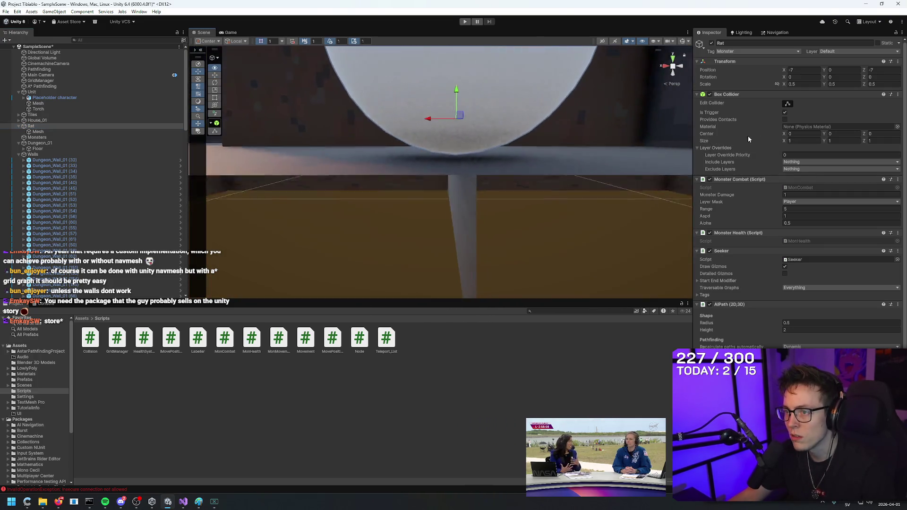
key("f")
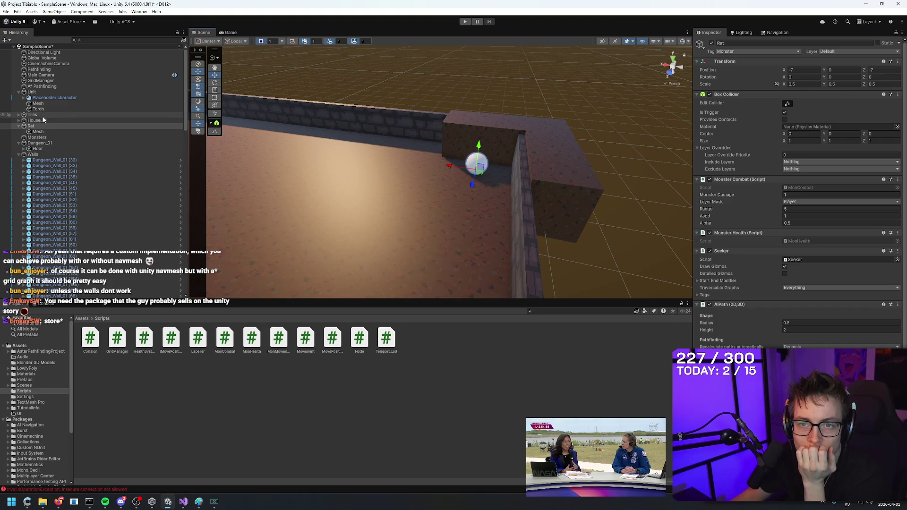
- Show the Tile prefab's settings from the Prefabs folder, then return to the browser
left_click(32, 381)
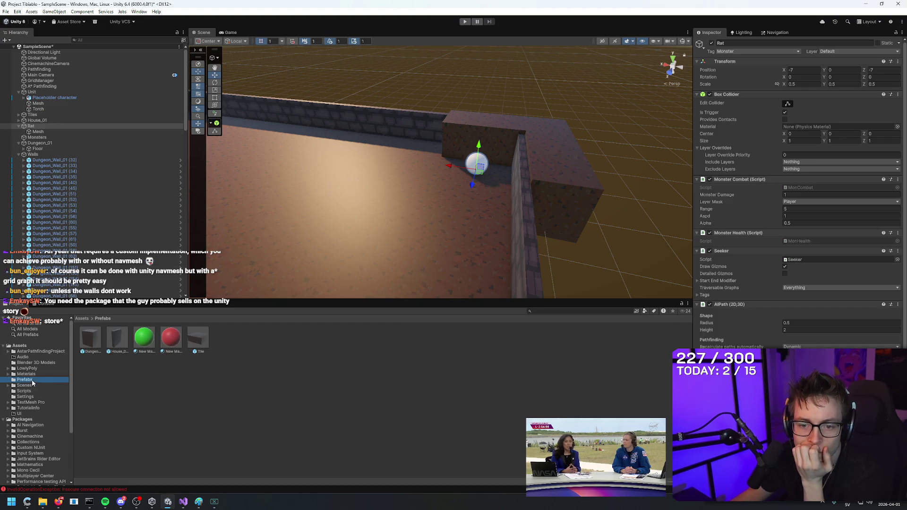
left_click(202, 336)
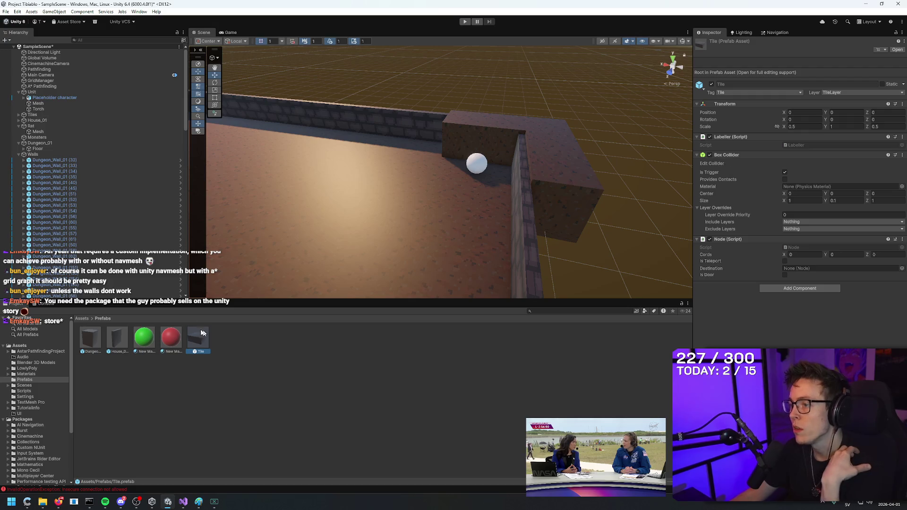
mouse_move(61, 507)
left_click(109, 465)
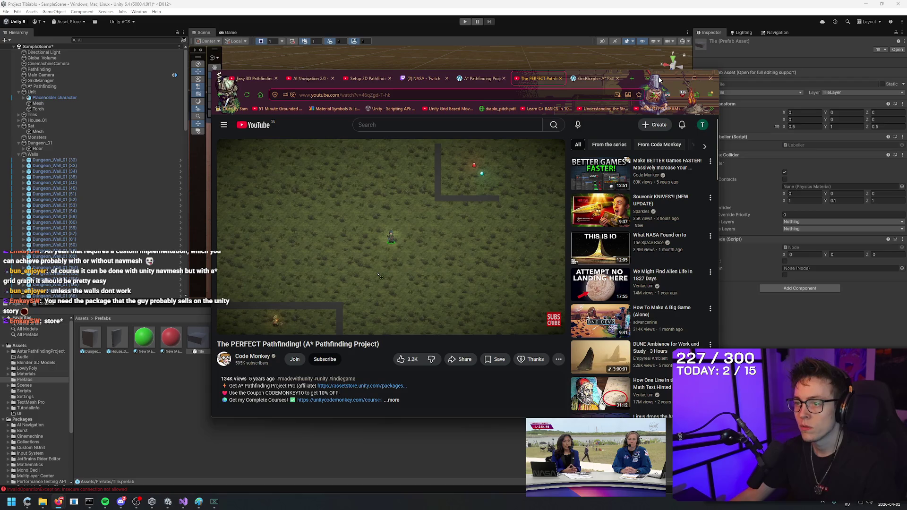
- Search for Gemini in a new tab and open the Google Gemini chat app
left_click(631, 79)
type("claude")
key("Return")
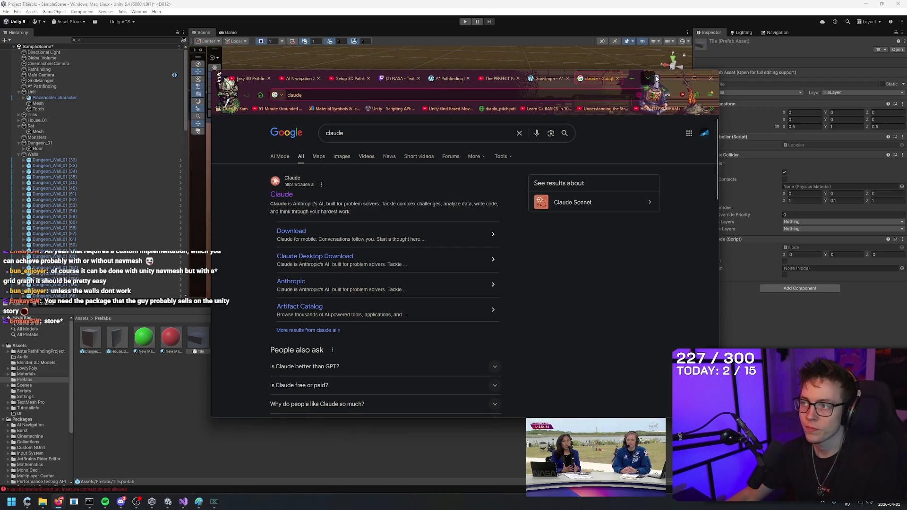
middle_click(589, 79)
key("ctrl+t")
type("gemini")
key("Return")
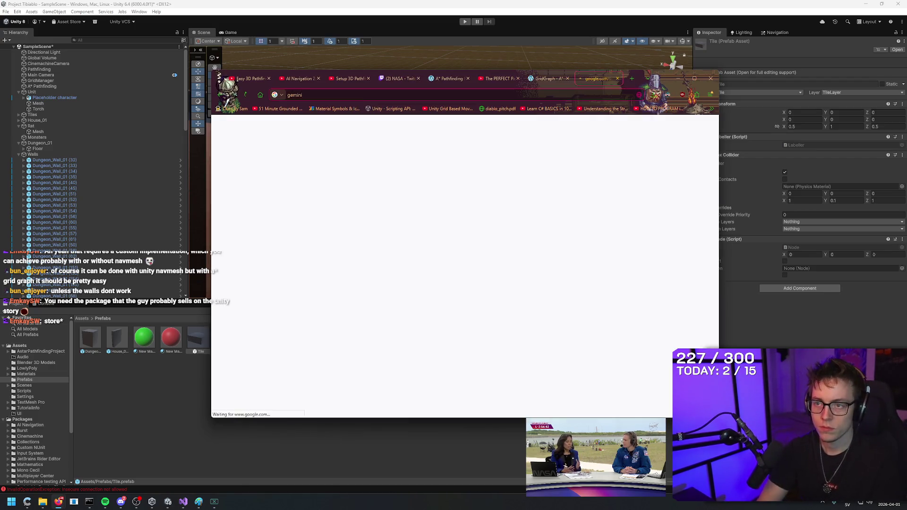
left_click(284, 199)
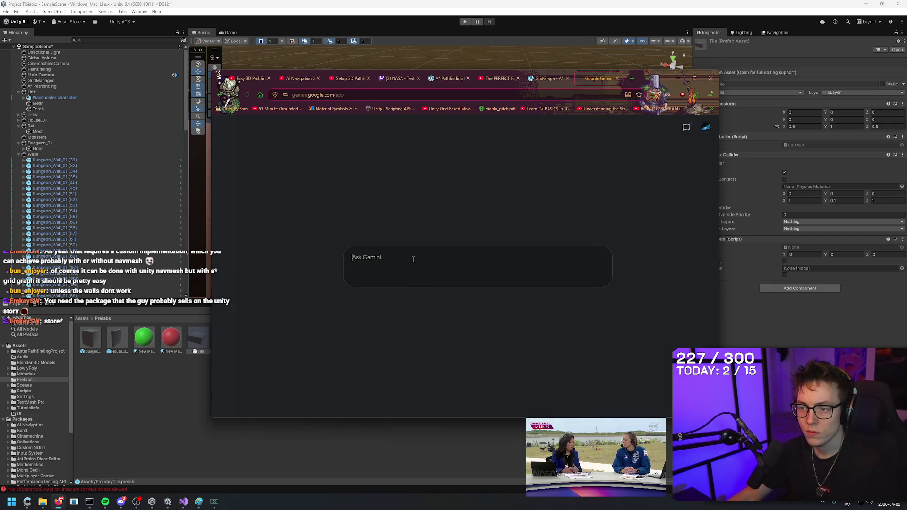
- Ask 'Why does my sphere fall down through the ground in unity?' and add 'Both have box colliders'
type("Why does my")
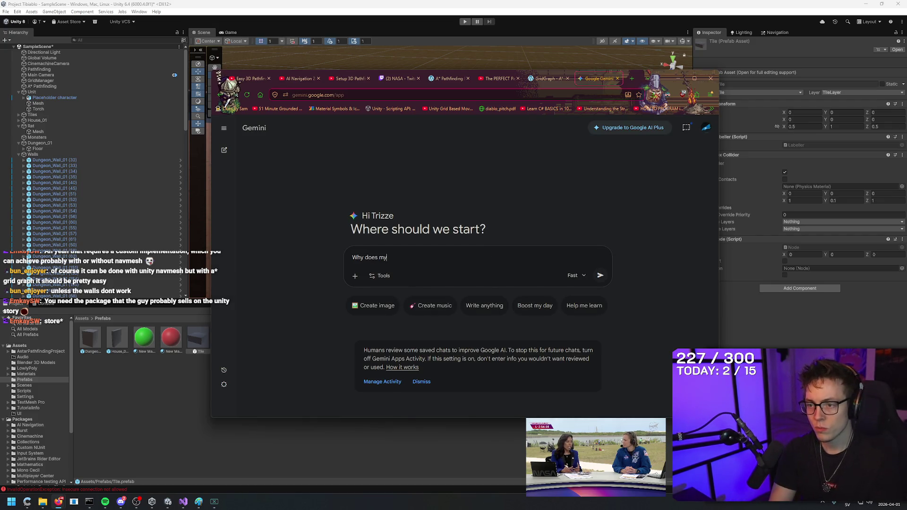
type(" sph")
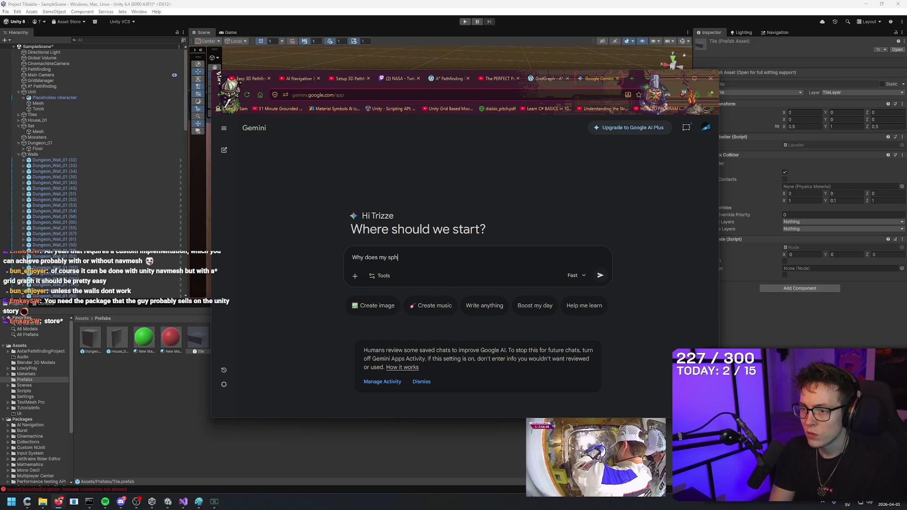
type("ere fall do")
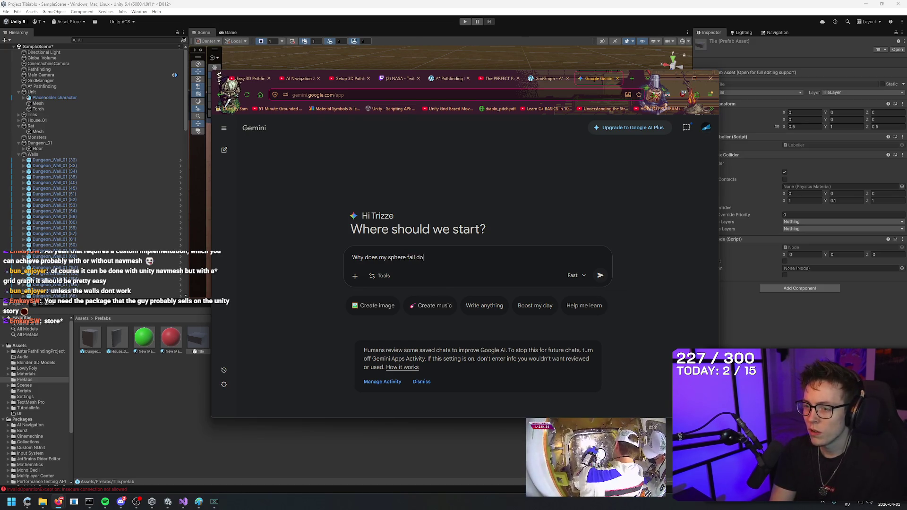
type("wn through t")
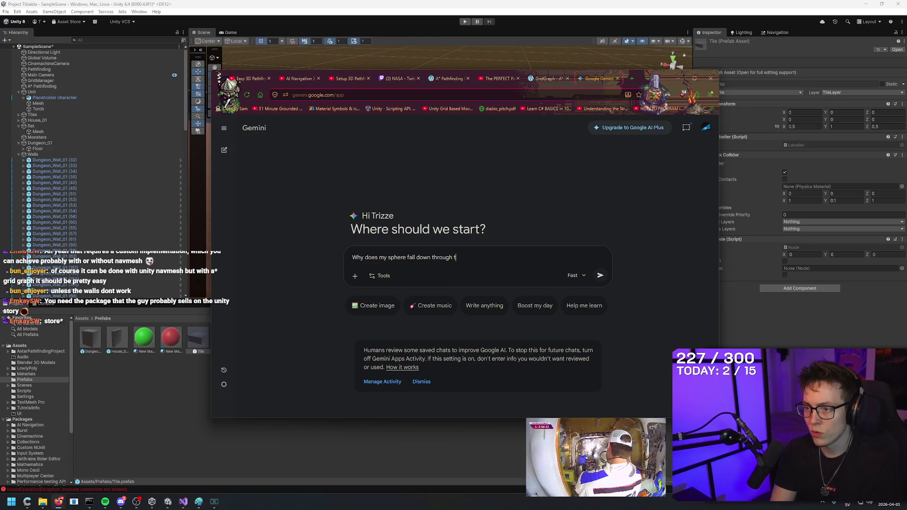
type("he ground in unity?")
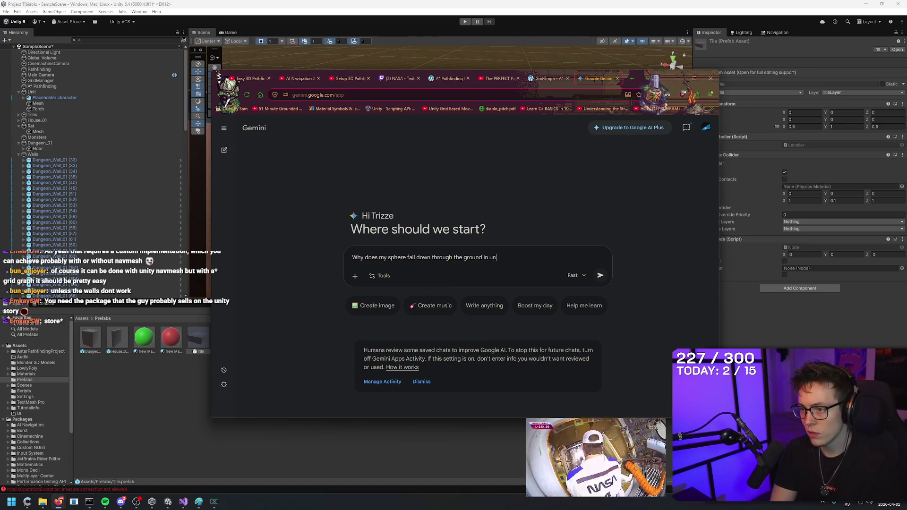
key("shift+Return")
type("Both have box ")
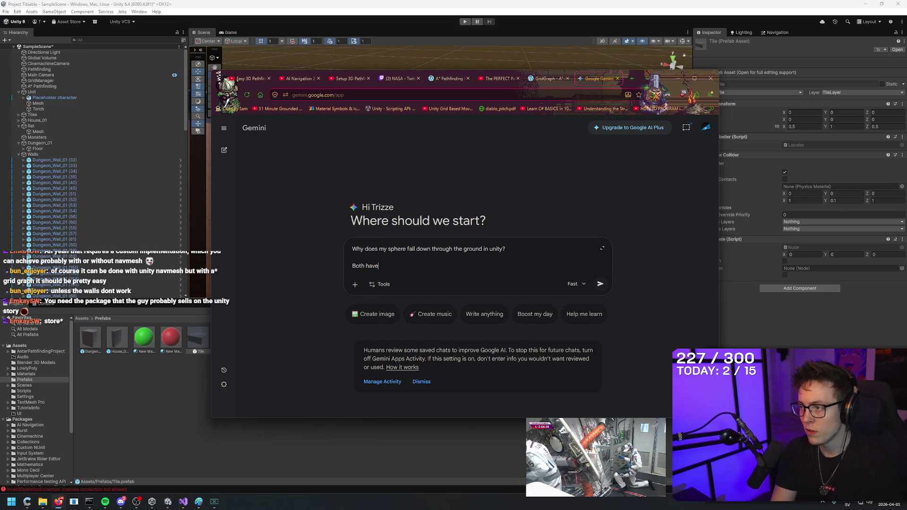
type("colliders")
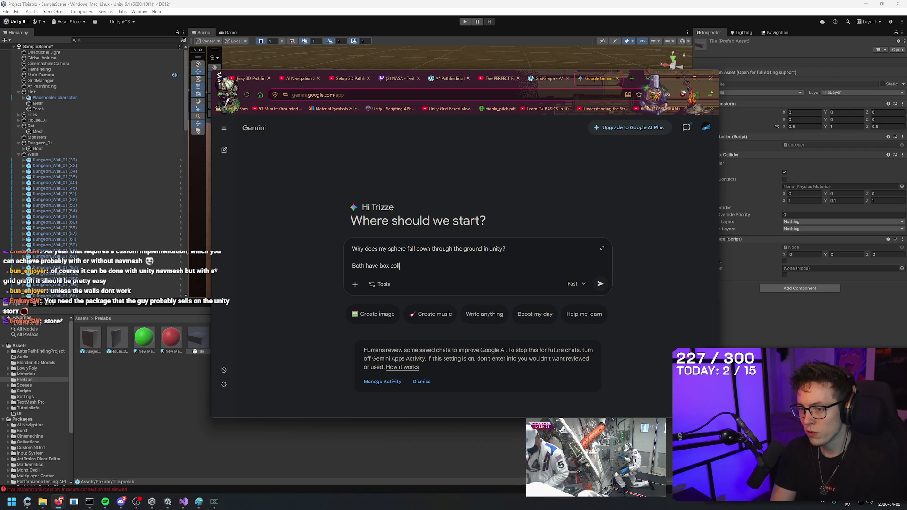
left_click(352, 257)
left_click(413, 248)
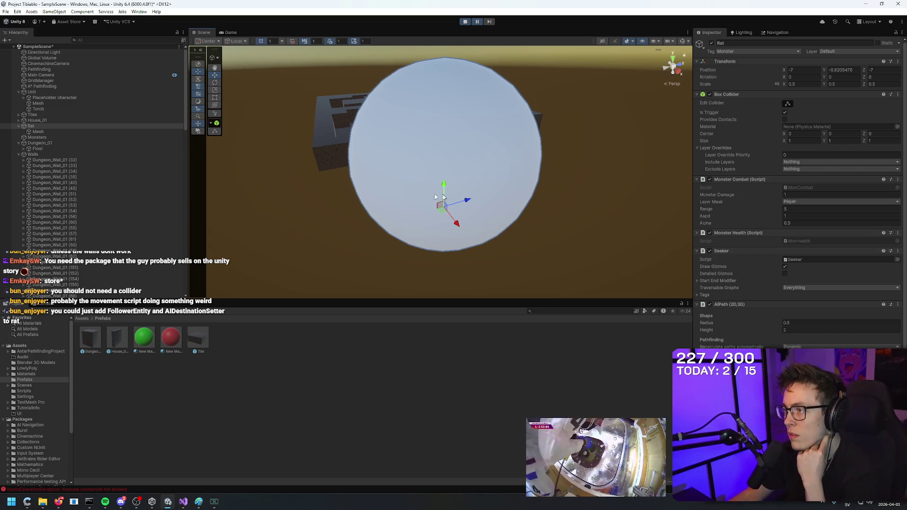
- Turn on Use 2D Physics in the A* Pathfinding grid graph outside play mode
left_click(49, 85)
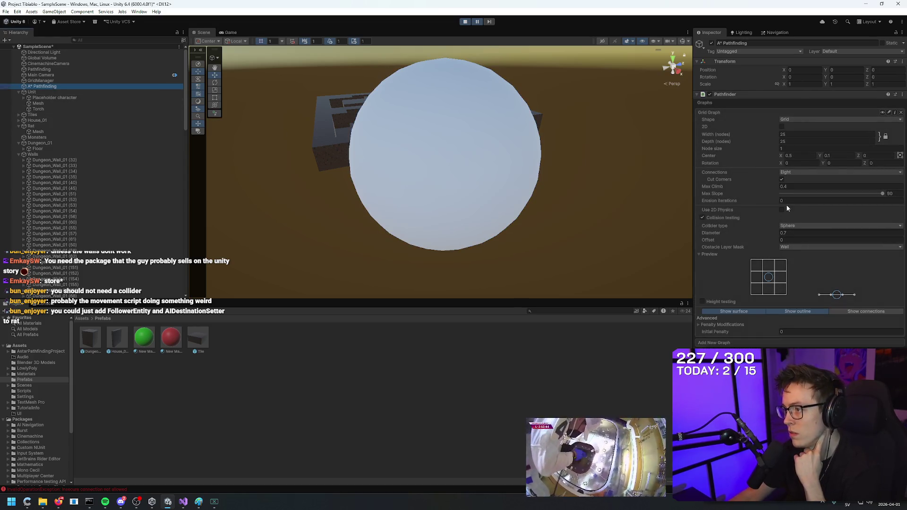
left_click(781, 209)
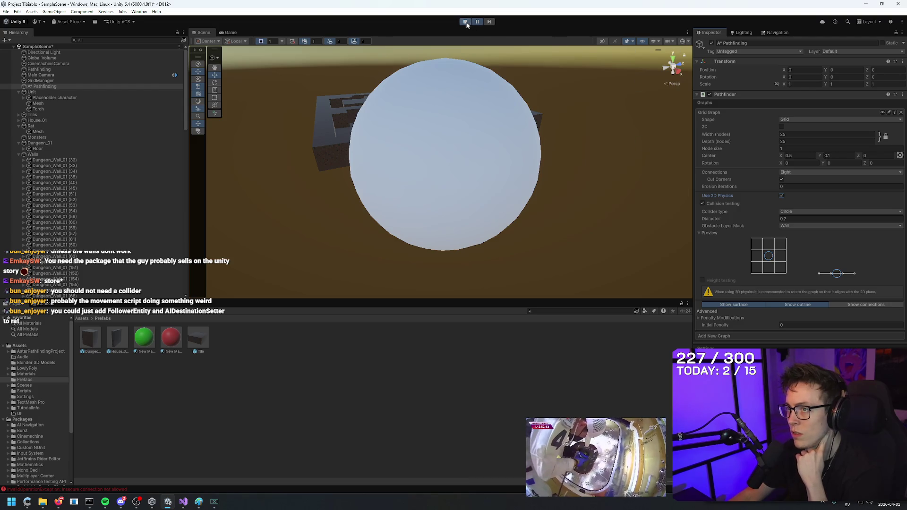
left_click(464, 21)
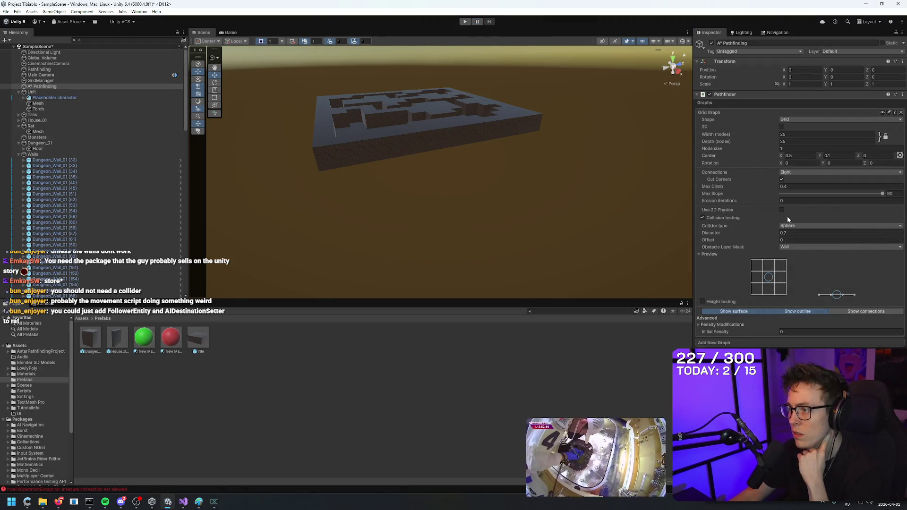
left_click(781, 210)
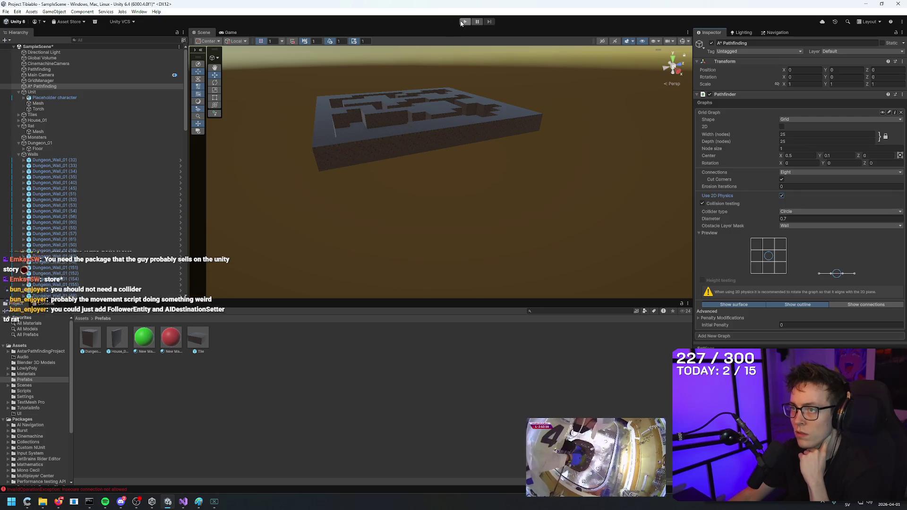
- Play-test the scene, pausing to look for the sphere near the maze walls, then stop
key("ctrl+p")
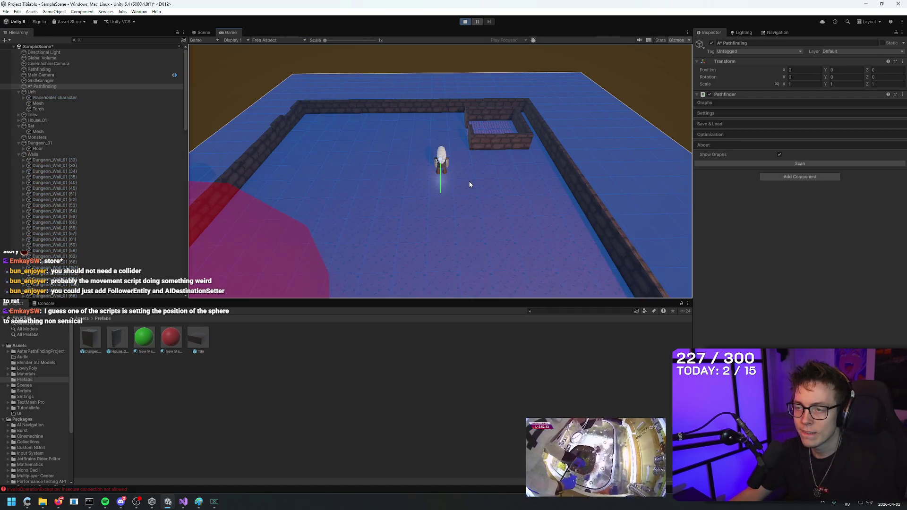
left_click(465, 22)
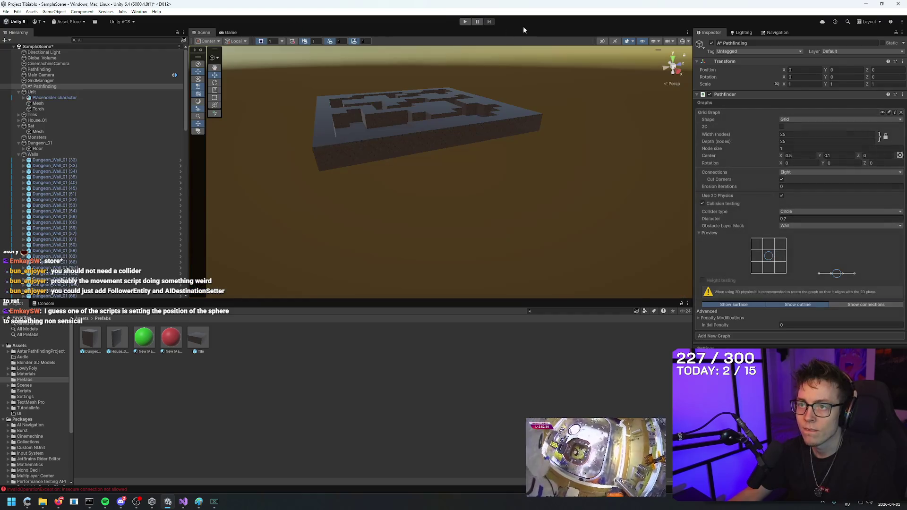
left_click(464, 22)
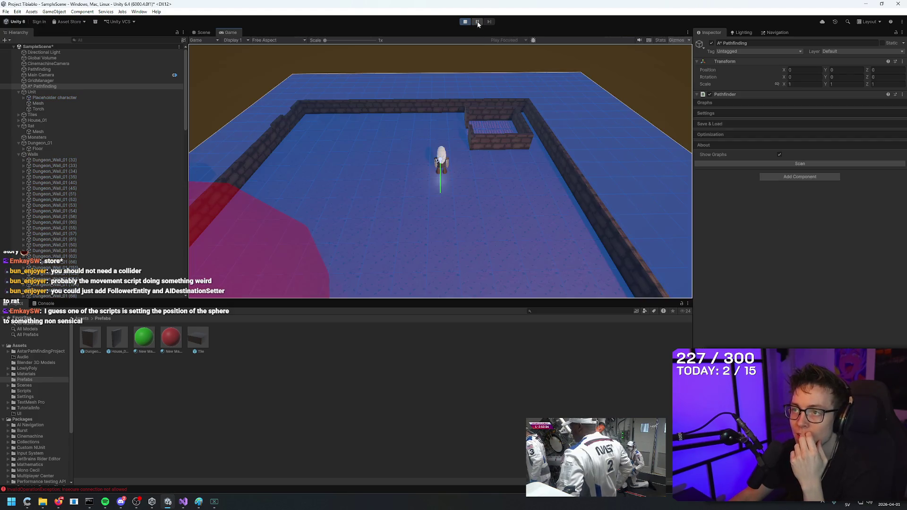
left_click(477, 21)
left_click(204, 33)
mouse_move(430, 93)
left_mouse_down()
mouse_move(369, 155)
mouse_move(577, 113)
mouse_move(728, 55)
left_mouse_up()
mouse_move(472, 161)
left_mouse_down()
mouse_move(453, 141)
mouse_move(482, 132)
mouse_move(465, 155)
mouse_move(425, 154)
mouse_move(614, 170)
mouse_move(617, 65)
mouse_move(593, 106)
mouse_move(520, 89)
left_mouse_up()
left_click(465, 21)
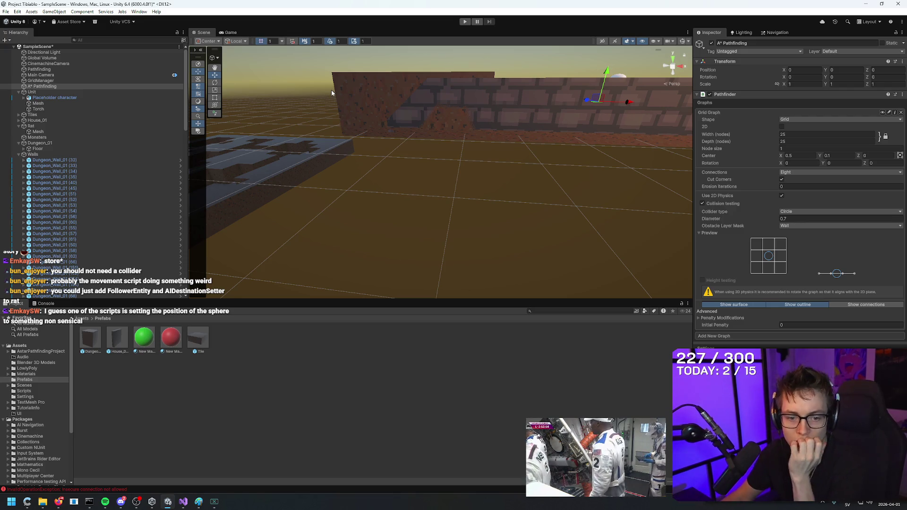
- Select the sphere in the Scene view to identify which object it is
mouse_move(505, 191)
left_mouse_down()
mouse_move(534, 93)
mouse_move(451, 239)
mouse_move(405, 239)
left_mouse_up()
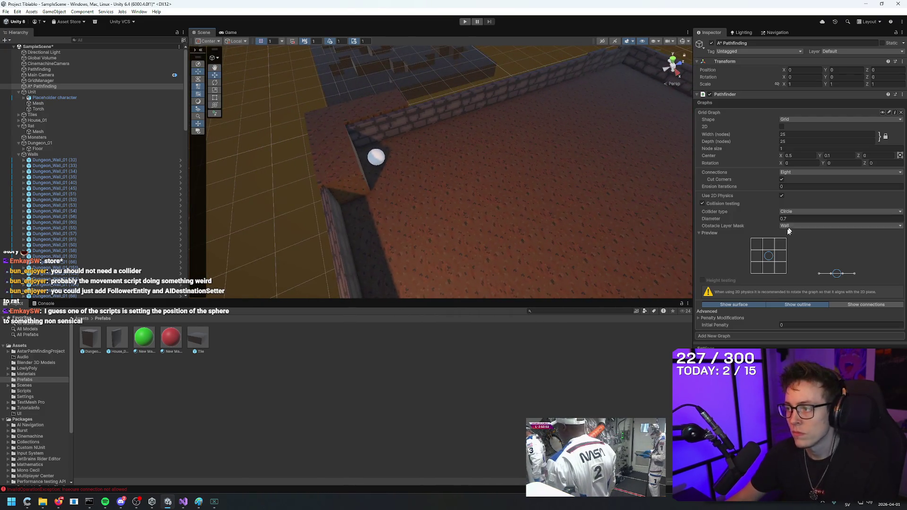
left_click(611, 356)
left_click(380, 152)
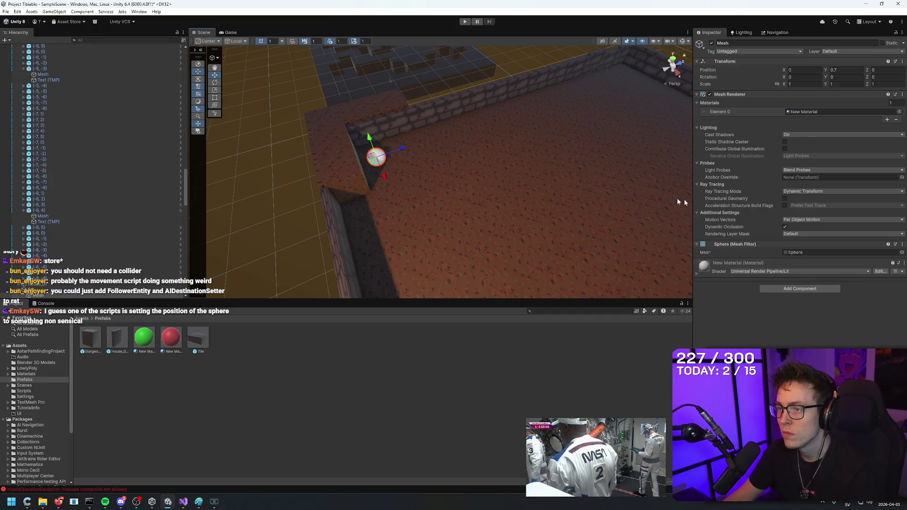
left_click(310, 189)
left_click(378, 163)
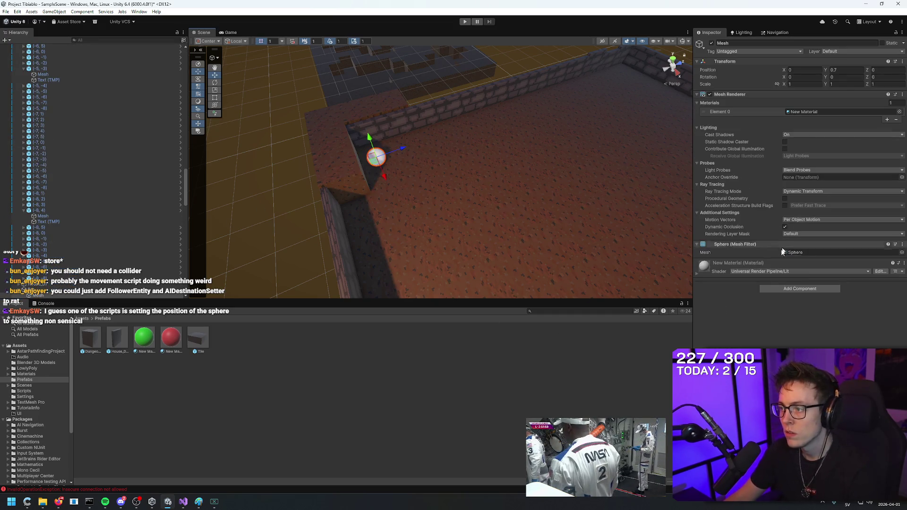
scroll(50, 157, "up", 5)
scroll(70, 169, "down", 10)
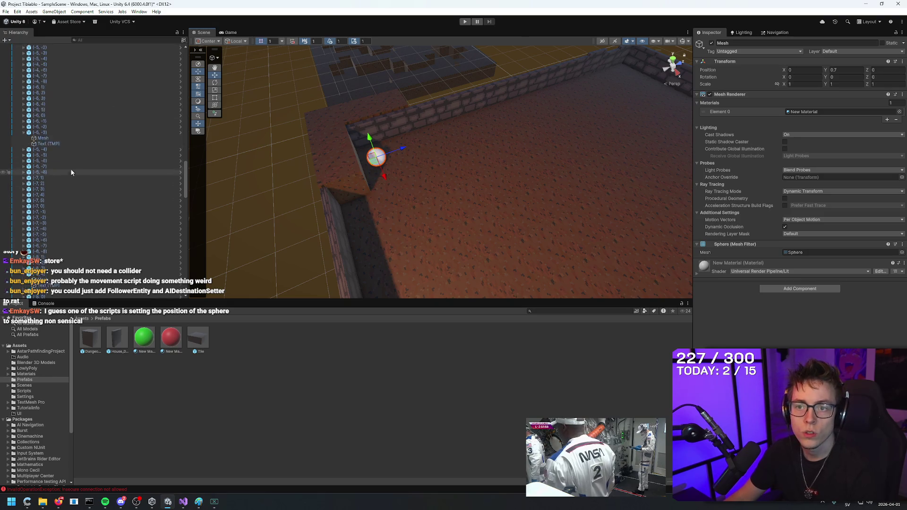
left_click_drag(185, 209, 186, 78)
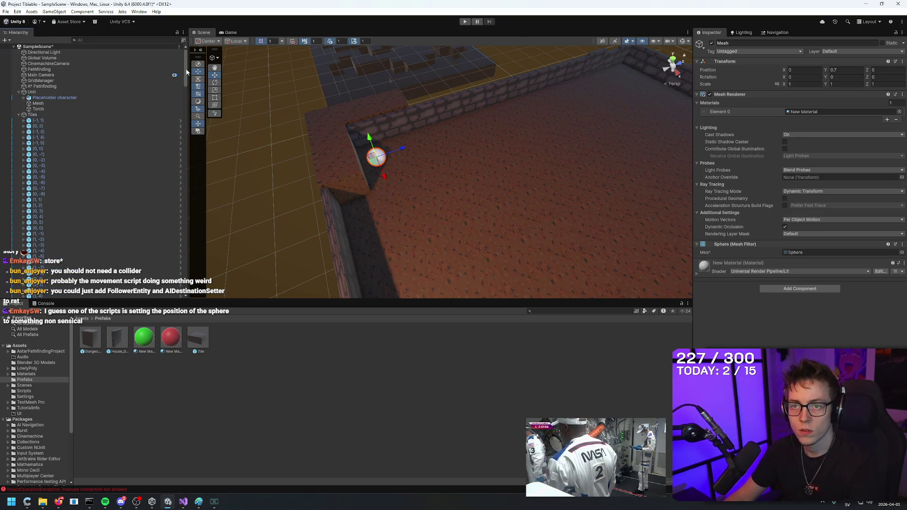
- Collapse the Tiles and Walls groups and inspect the Rat and its Mesh child
left_click(19, 115)
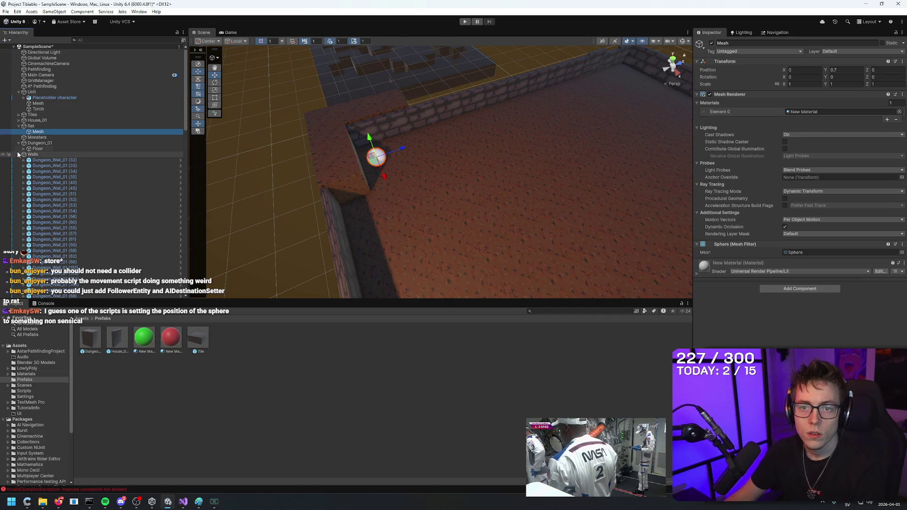
left_click(33, 154)
left_click(18, 155)
left_click(31, 126)
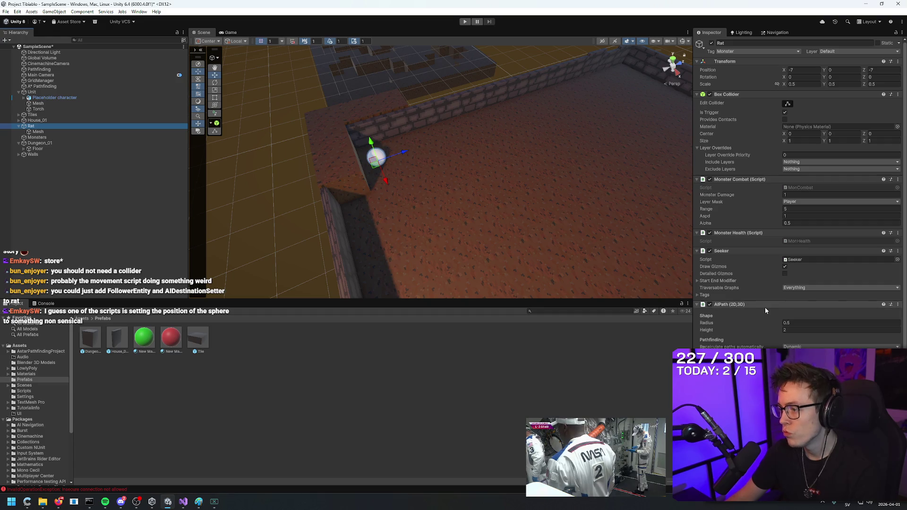
scroll(766, 297, "down", 2)
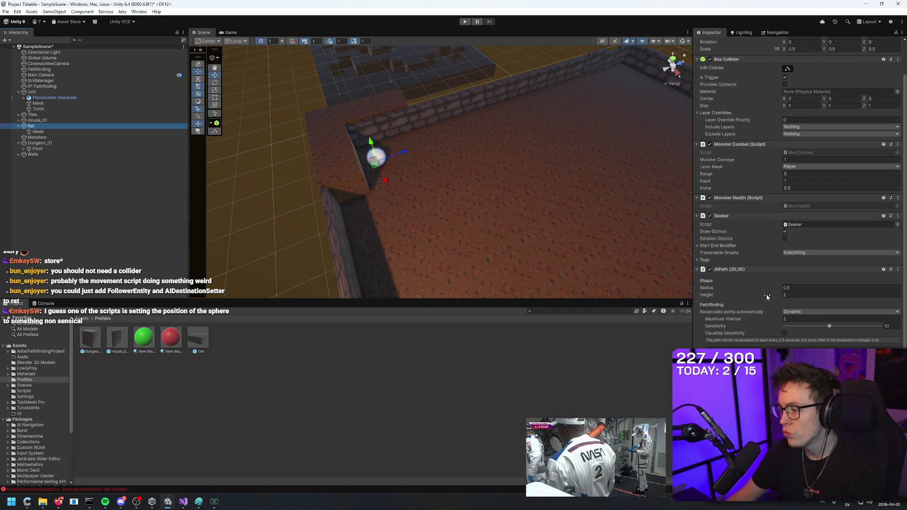
left_click(52, 131)
left_click(50, 125)
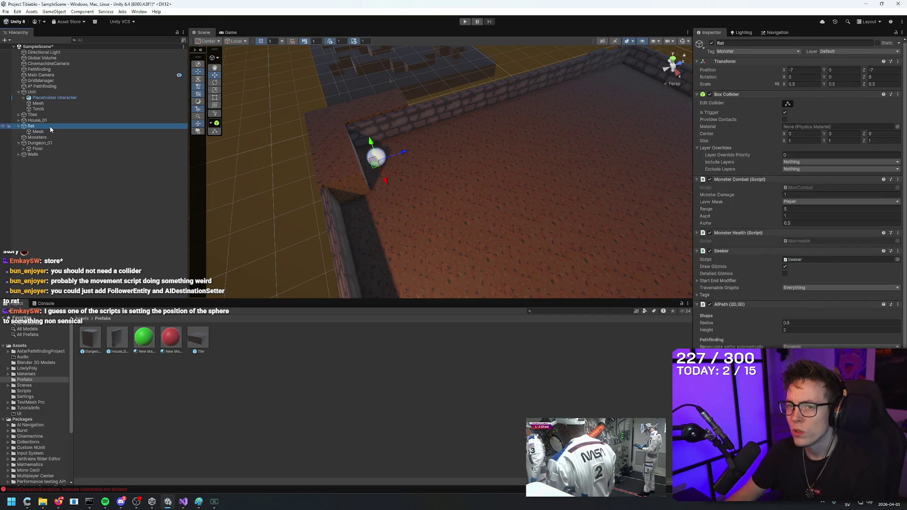
scroll(754, 207, "down", 2)
scroll(758, 236, "up", 2)
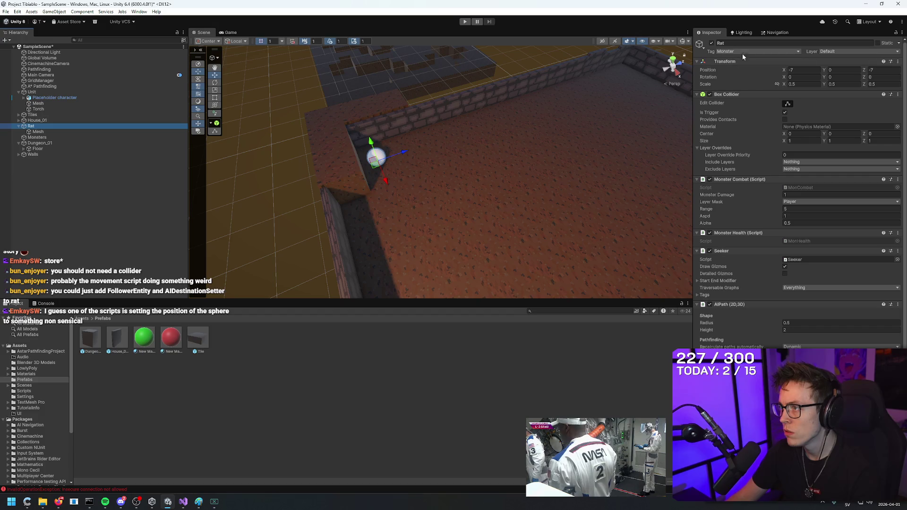
- Review the Rat's Seeker and AIPath settings and play-test the Rat's movement
scroll(747, 311, "down", 2)
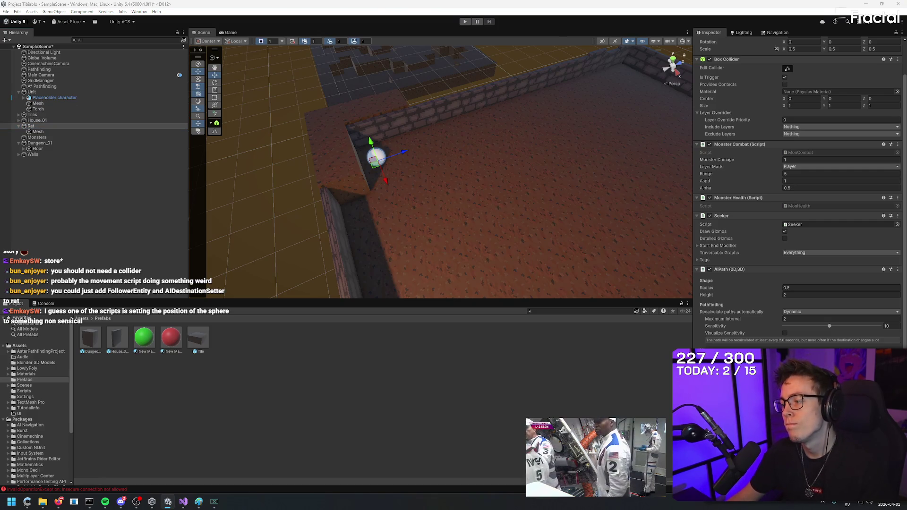
scroll(798, 189, "down", 3)
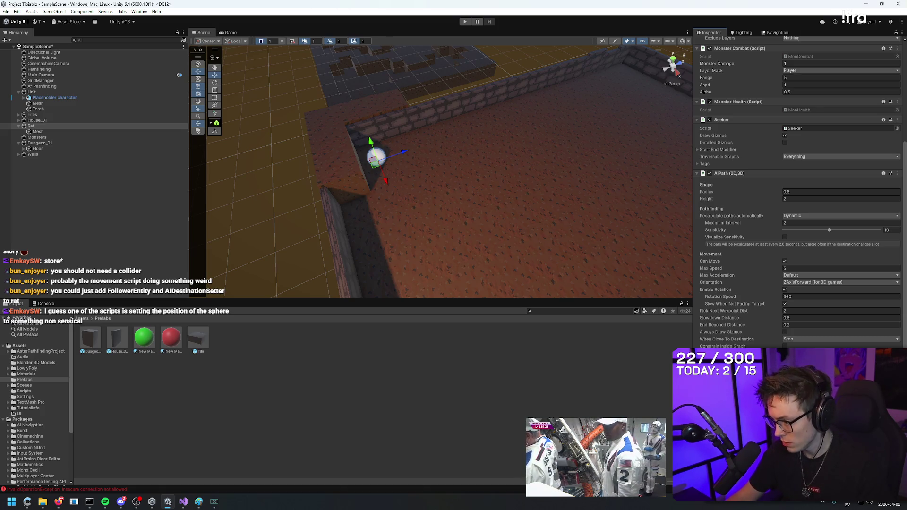
left_click(464, 21)
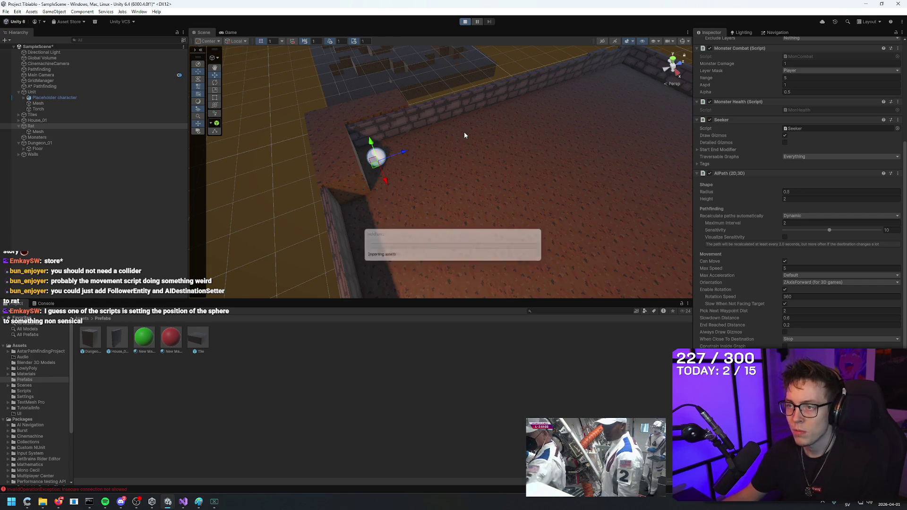
left_click(476, 21)
mouse_move(523, 143)
left_mouse_down()
mouse_move(535, 155)
mouse_move(482, 176)
mouse_move(634, 126)
mouse_move(598, 82)
mouse_move(544, 71)
left_mouse_up()
left_click(465, 22)
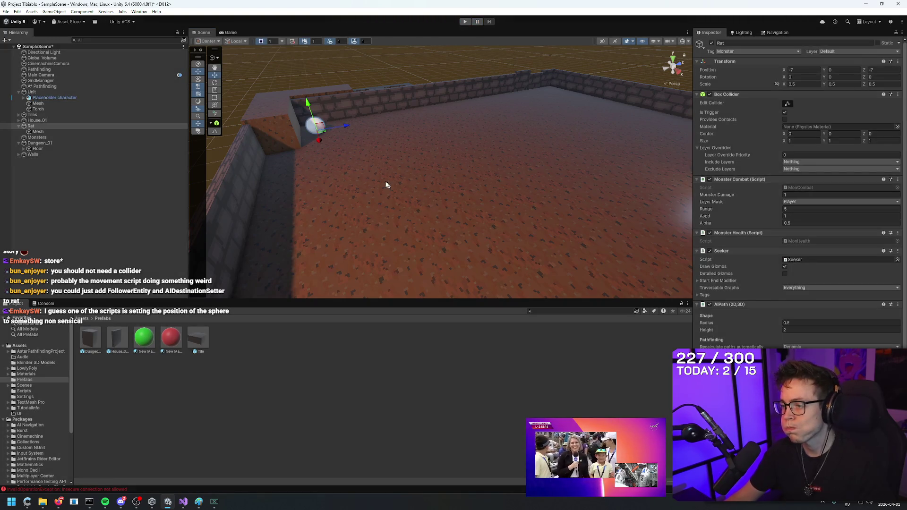
- Lower the Rat's Position Y to -5.01 so it no longer sits on the wall
left_click(313, 128)
left_click_drag(310, 135, 489, 88)
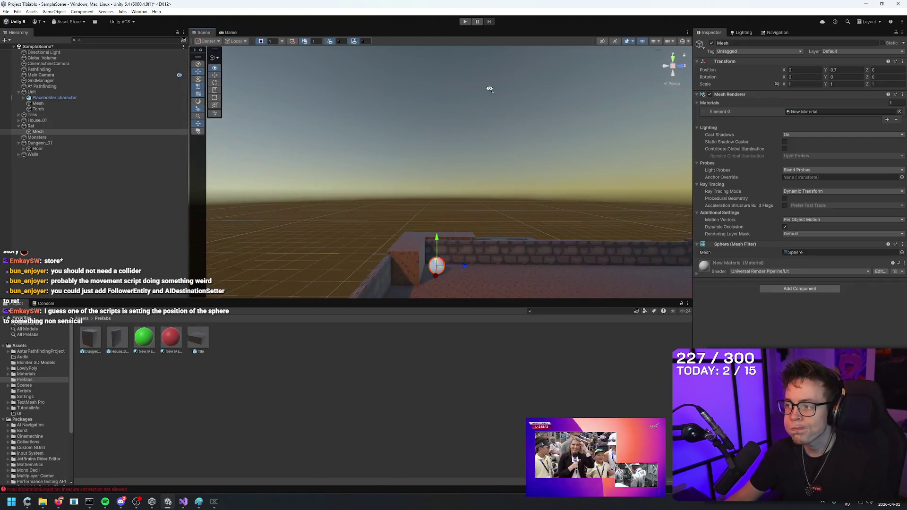
left_click(31, 126)
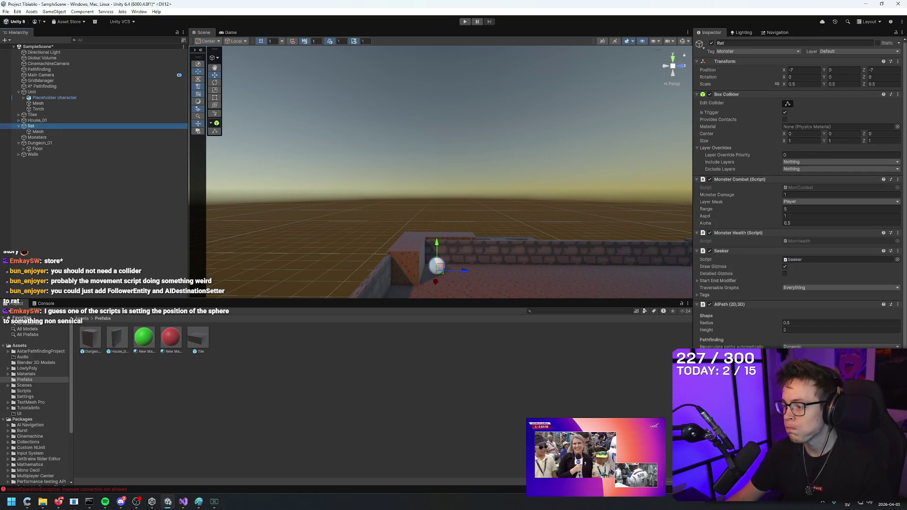
scroll(798, 198, "down", 5)
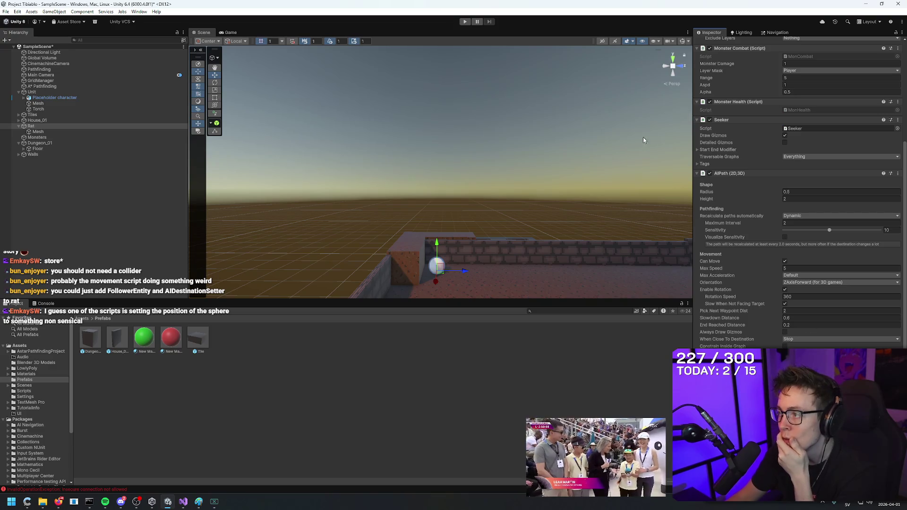
scroll(789, 133, "up", 5)
left_click_drag(825, 70, 772, 76)
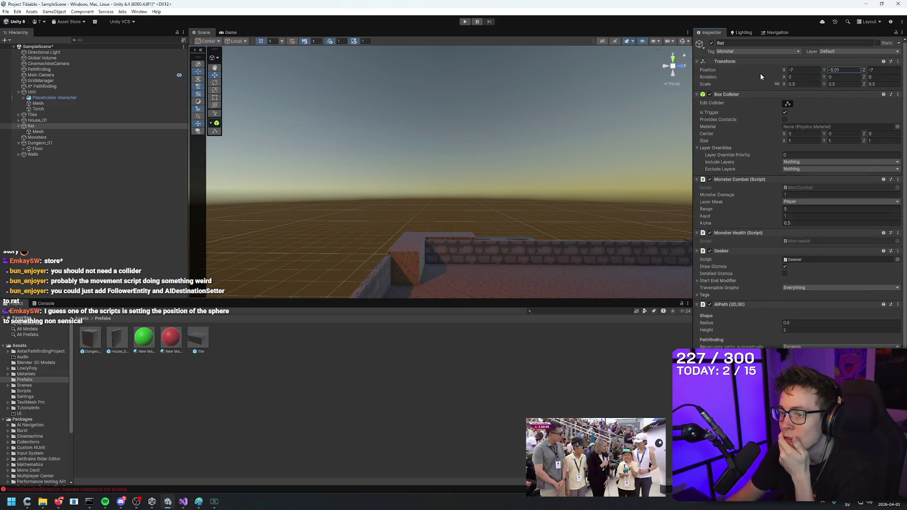
- Set the Rat's Position Y to 0, then play and pause the game to watch the agents
type("0")
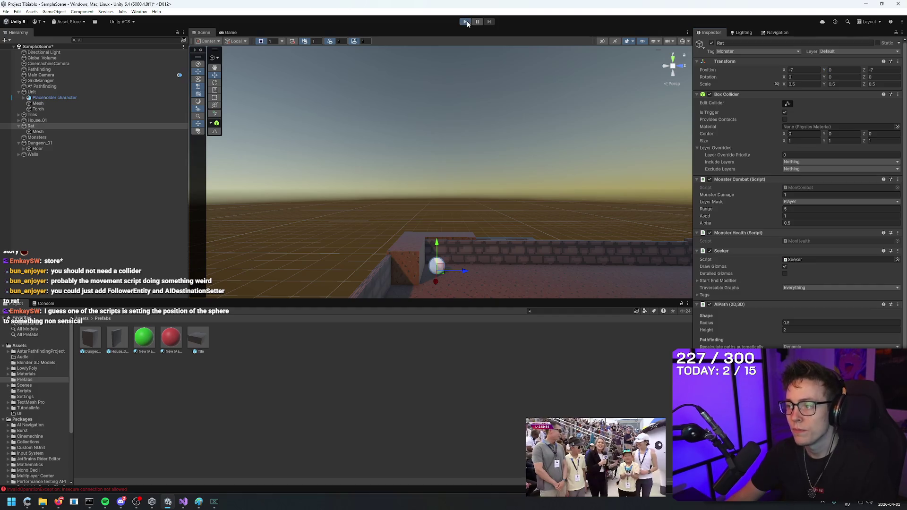
left_click(465, 21)
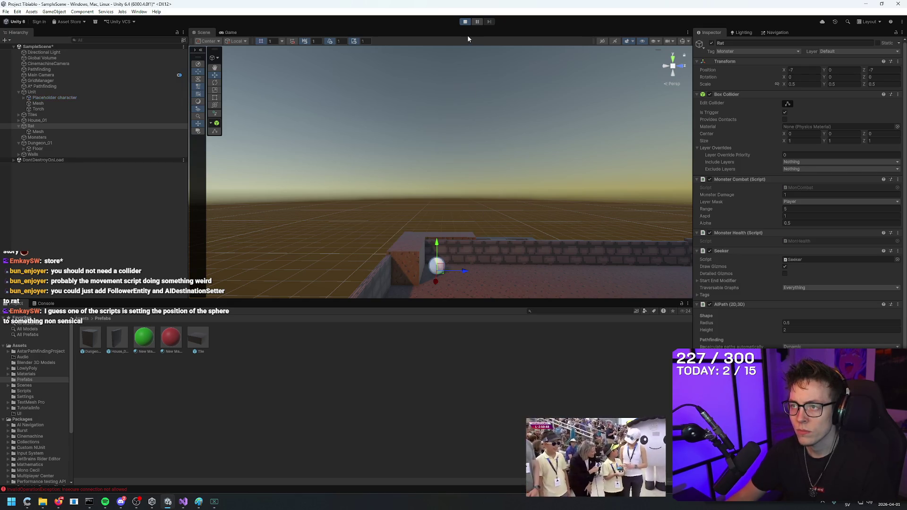
left_click(477, 21)
left_click_drag(477, 52, 547, 142)
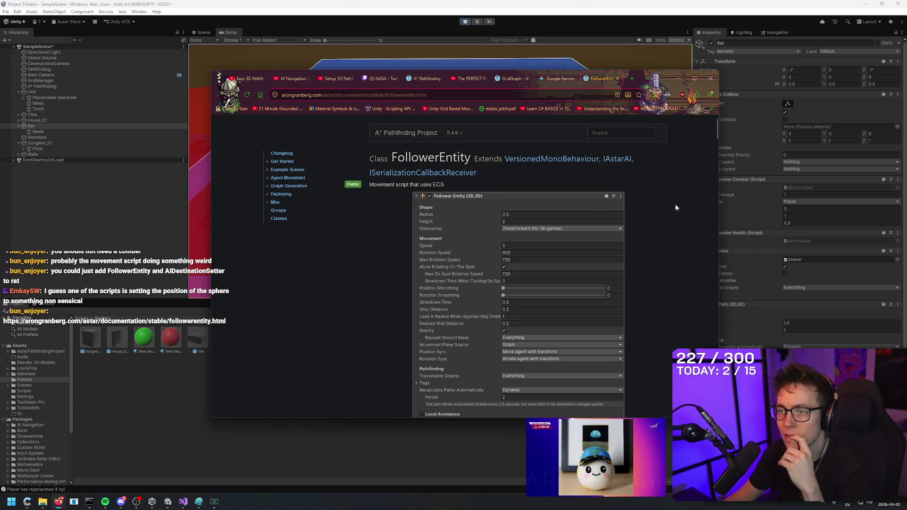
- Skim the FollowerEntity docs in Firefox, minimize the browser, and deselect the Rat
scroll(677, 227, "down", 4)
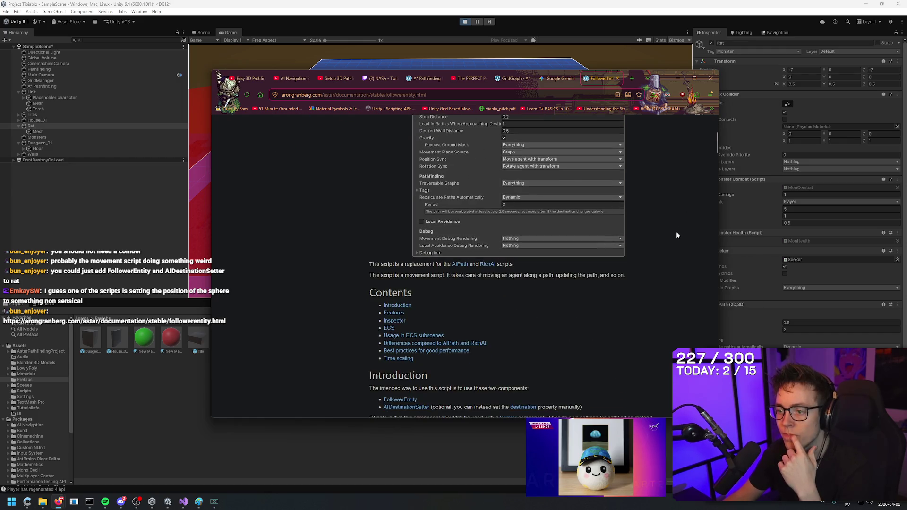
scroll(674, 234, "up", 3)
scroll(671, 241, "up", 2)
key("super+Down")
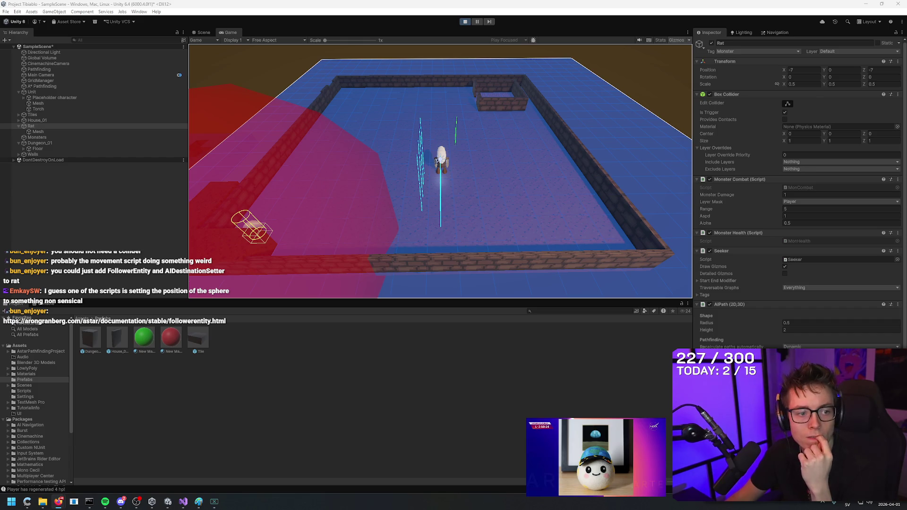
left_click(636, 351)
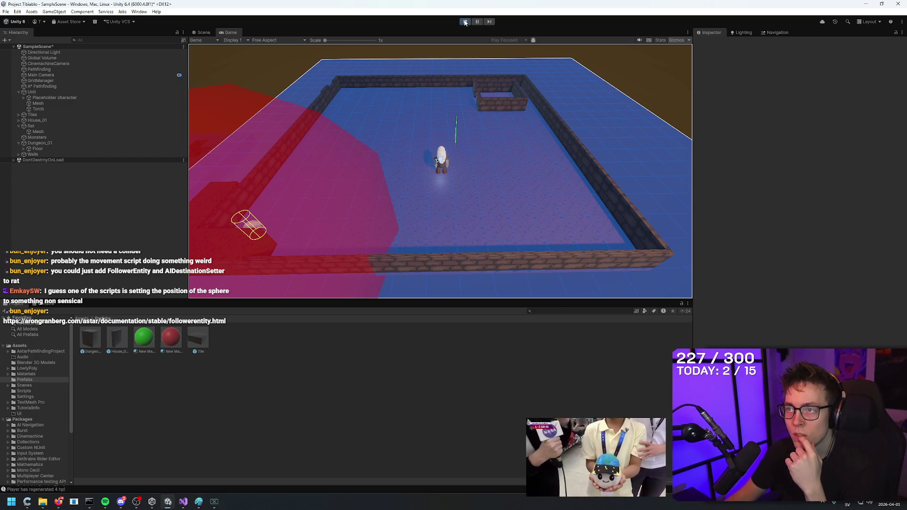
- Stop play mode and collapse the Seeker, Monster Health, Monster Combat and Box Collider panels
key("ctrl+p")
scroll(807, 287, "down", 5)
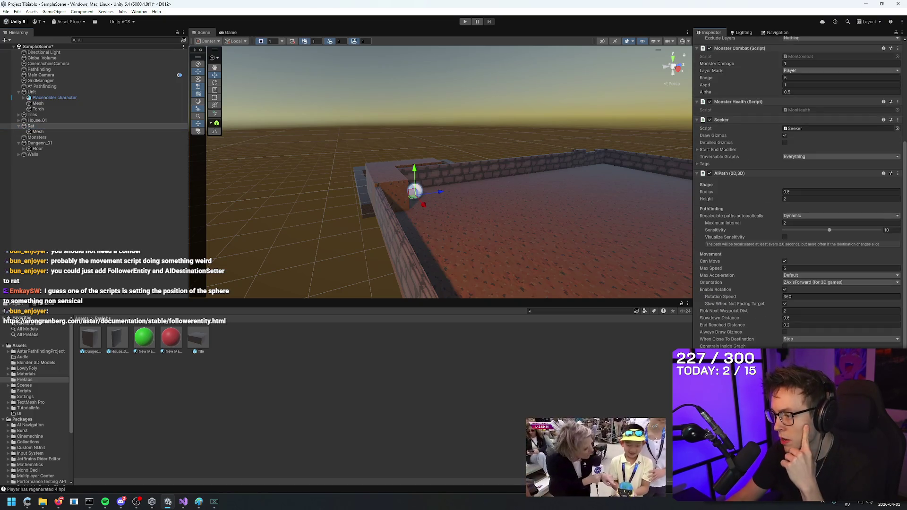
scroll(702, 229, "up", 4)
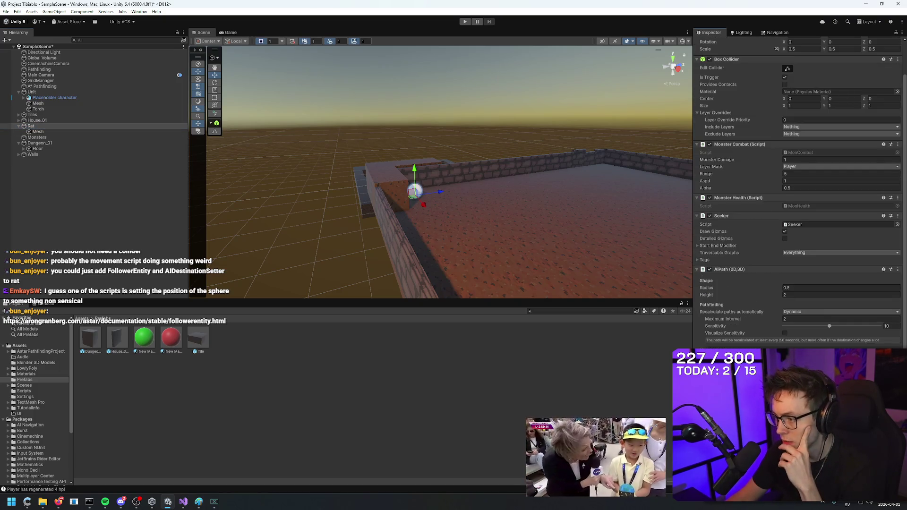
left_click(697, 215)
left_click(696, 232)
left_click(697, 180)
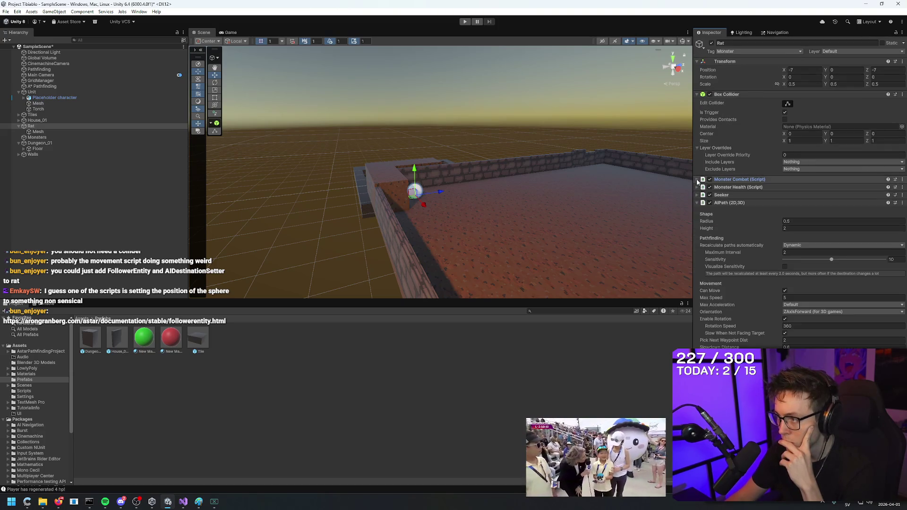
left_click(696, 94)
- Peek into Monster Combat, Monster Health and Seeker, leave them collapsed, and open Add Component
left_click(697, 102)
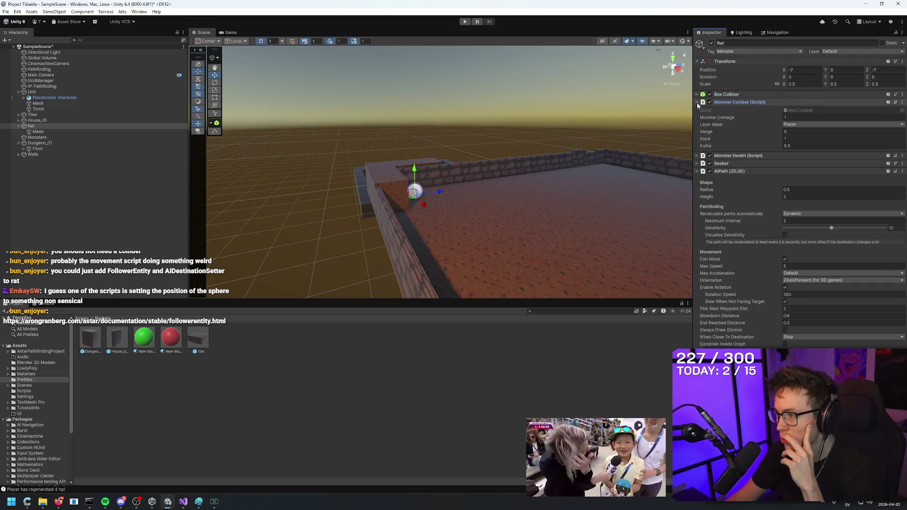
left_click(697, 102)
left_click(699, 110)
left_click(699, 110)
left_click(698, 103)
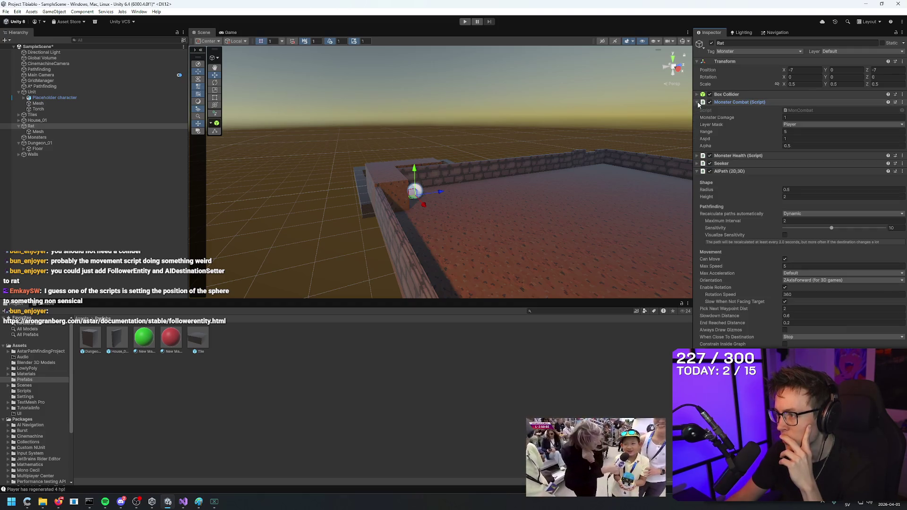
left_click(698, 103)
left_click(696, 118)
left_click(697, 117)
left_click(790, 335)
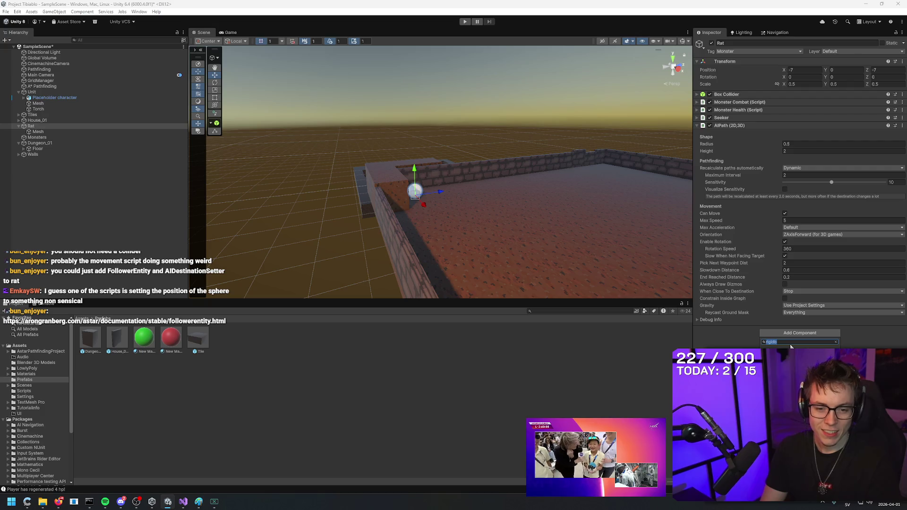
- Add an AI Destination Setter to the Rat and set the Unit as its Target
type("Followere")
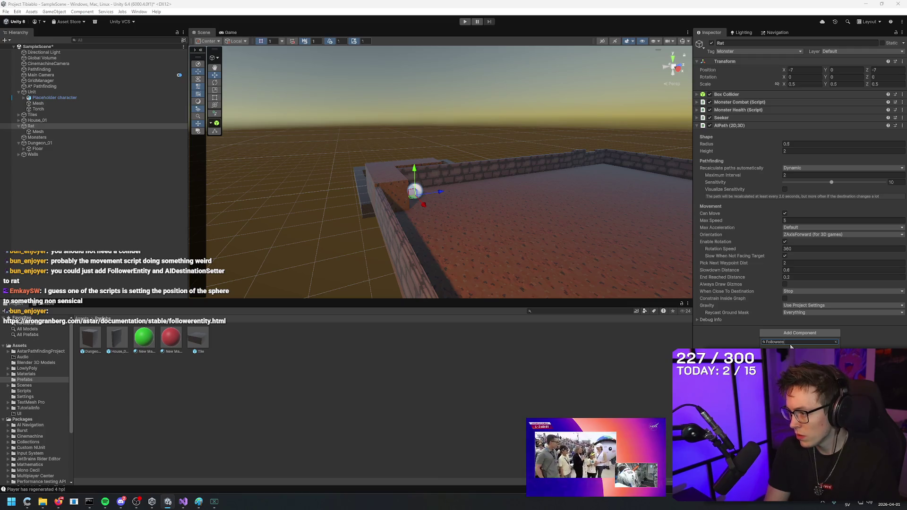
key("BackSpace")
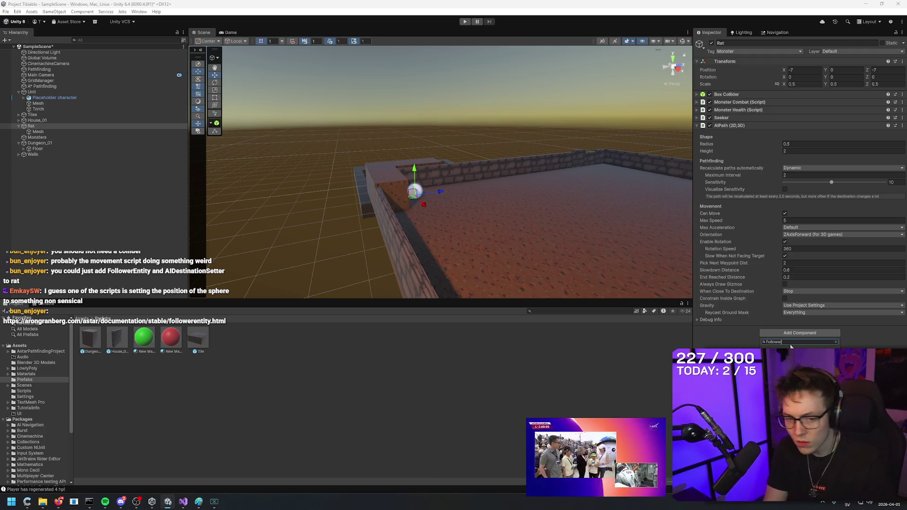
key("BackSpace")
key("BackSpace")
key("BackSpace")
type("AIDestin")
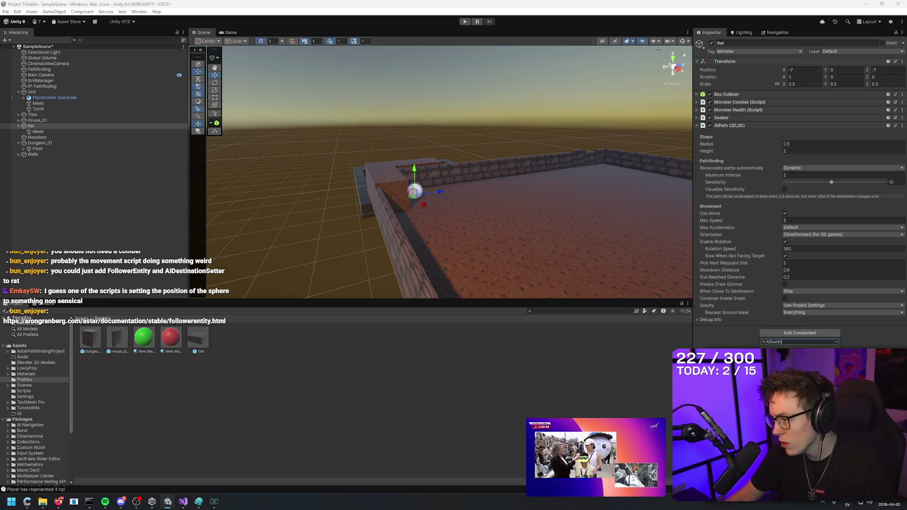
key("Return")
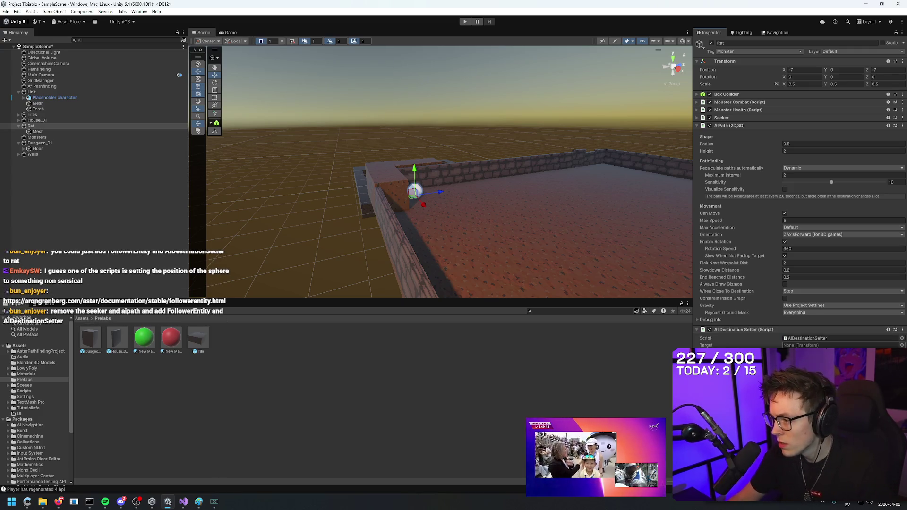
left_click_drag(33, 91, 170, 109)
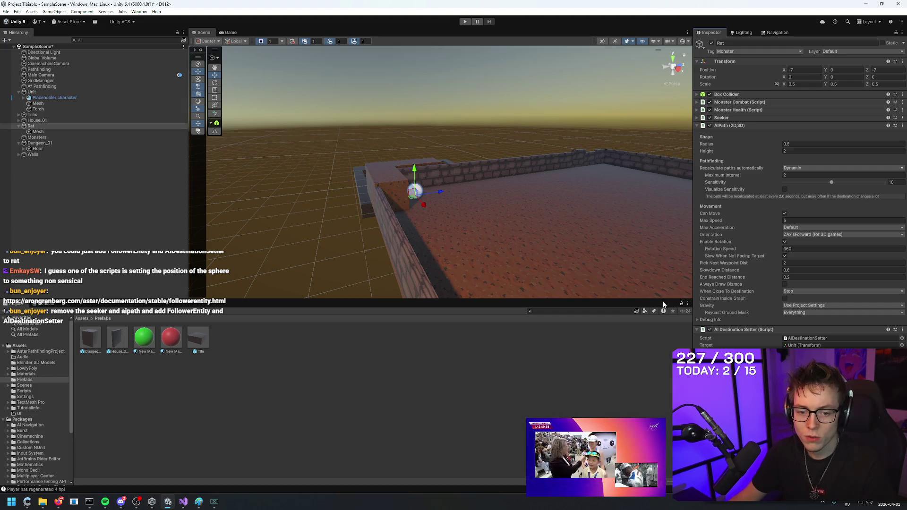
- Remove the AIPath component, then the Seeker, which was blocked until AIPath was gone
right_click(741, 118)
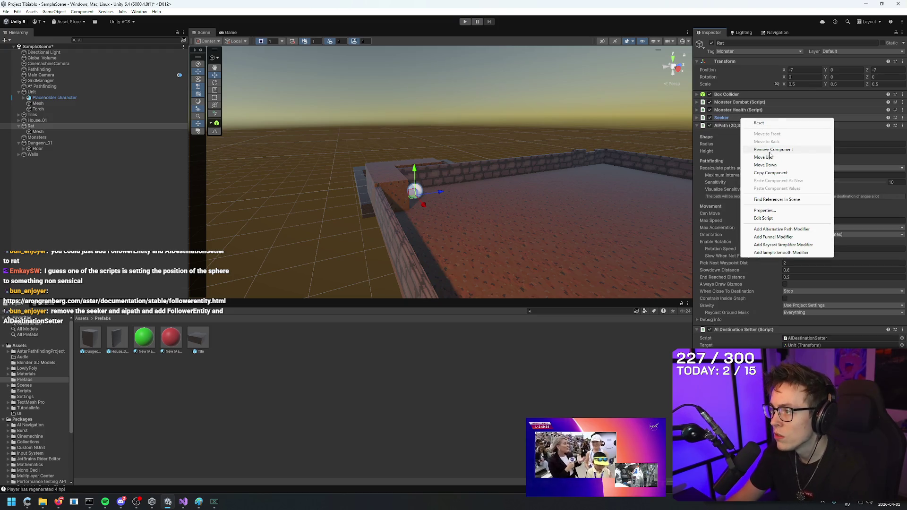
left_click(771, 150)
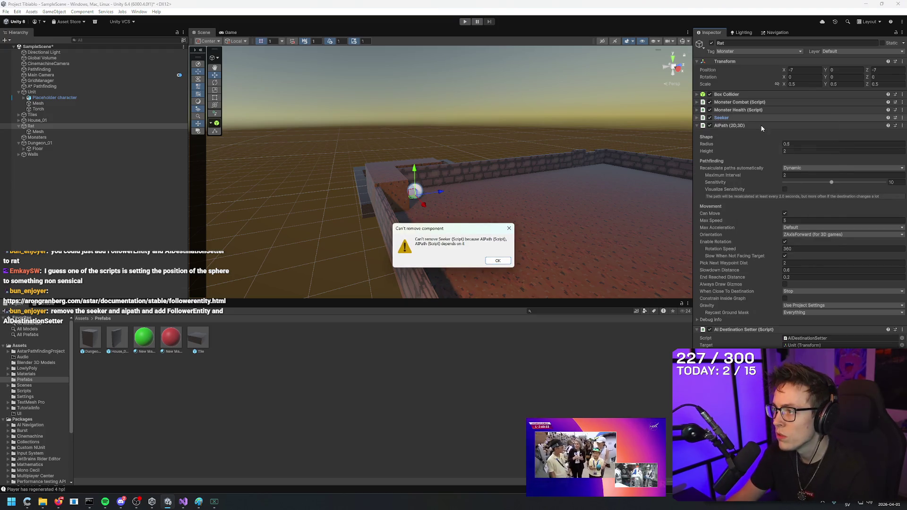
left_click(498, 262)
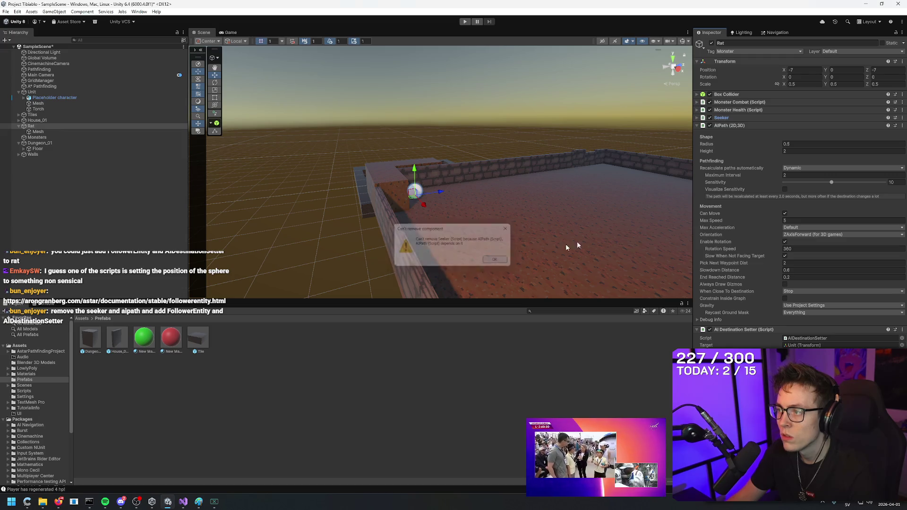
right_click(773, 124)
left_click(805, 156)
right_click(755, 118)
left_click(804, 148)
left_click(803, 148)
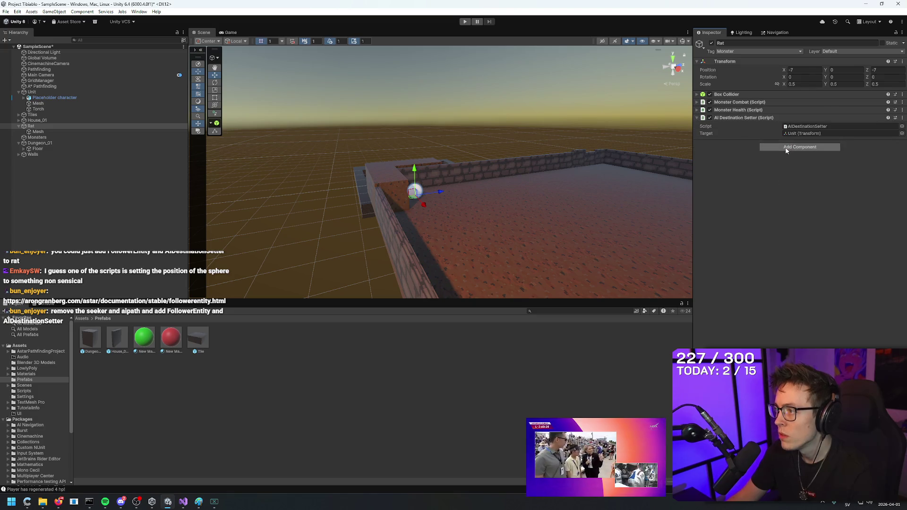
- Search Add Component for 'Follower' and find no FollowerEntity component
type("ent")
key("BackSpace")
key("BackSpace")
key("BackSpace")
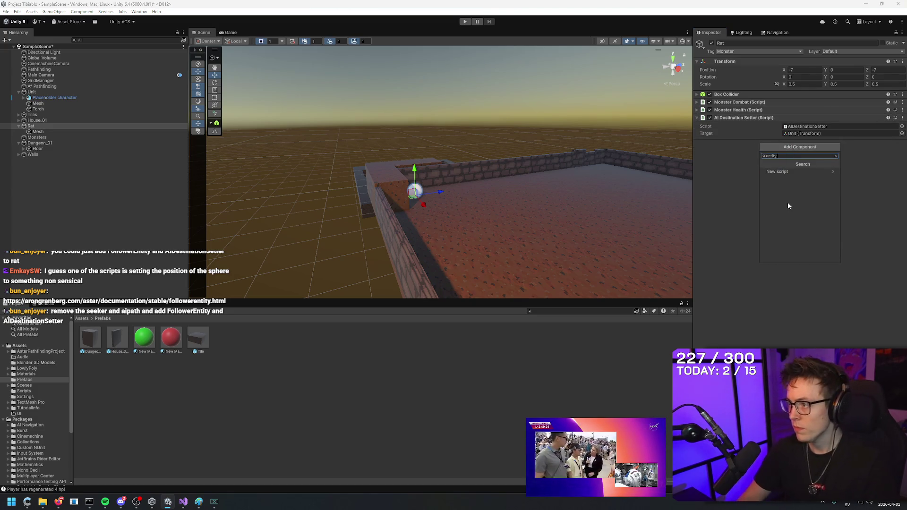
type("Follower")
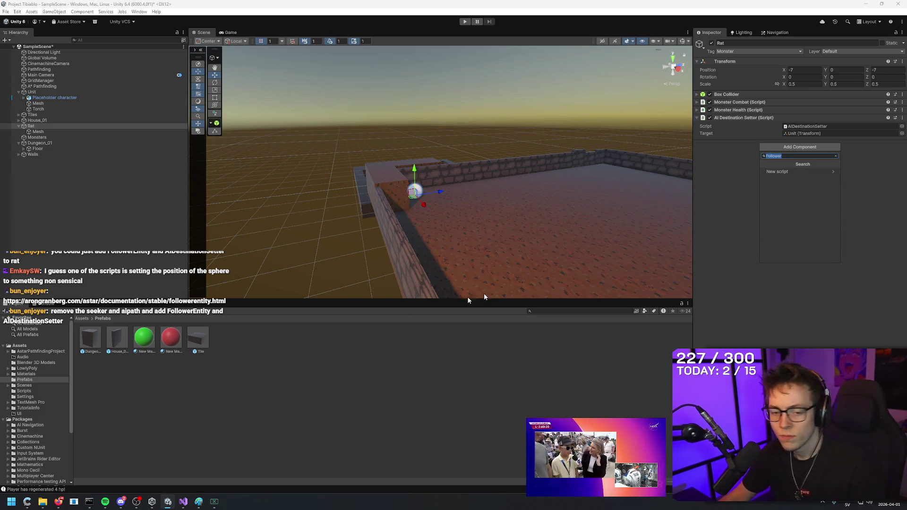
key("Escape")
key("Escape")
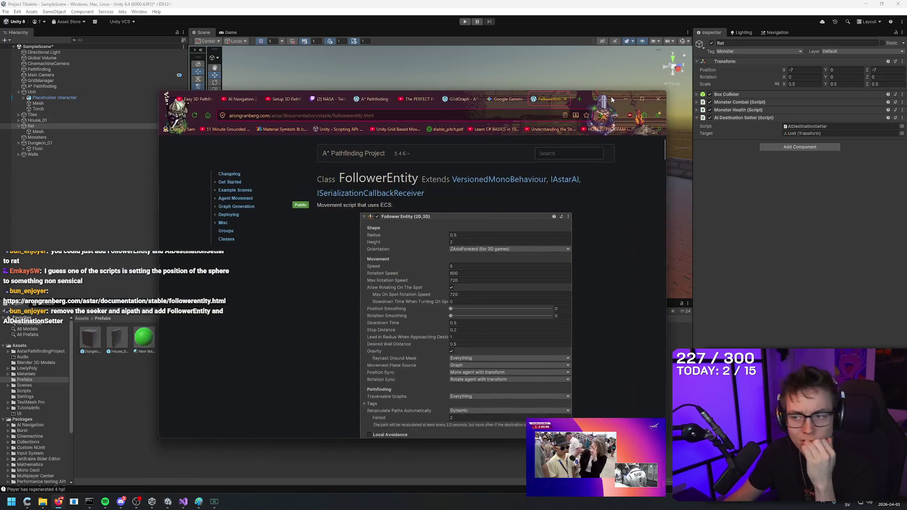
left_click(804, 148)
type("Follo")
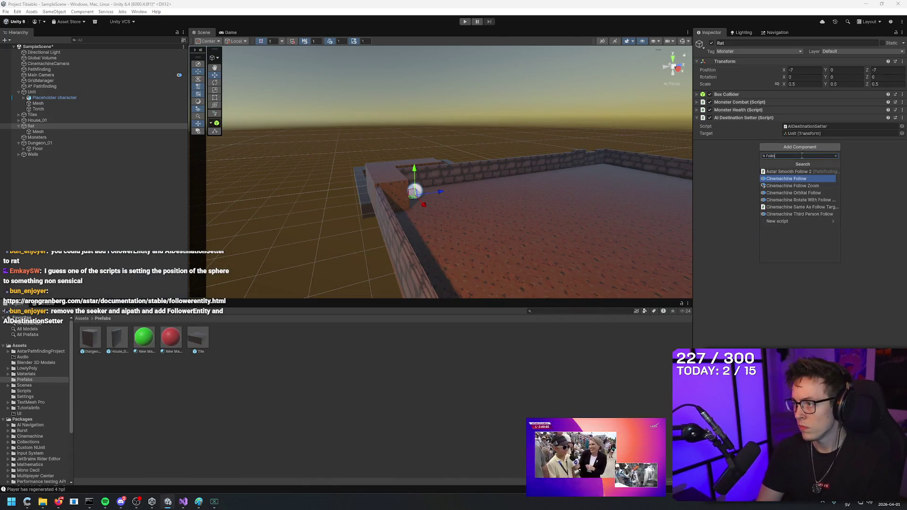
type("werEntity")
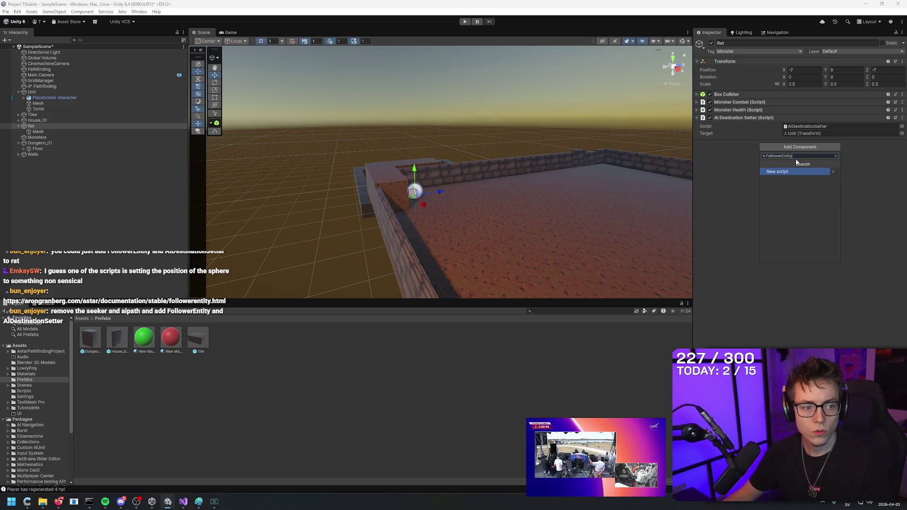
- Read through the FollowerEntity documentation in Firefox and start a new blank tab
key("alt+Tab")
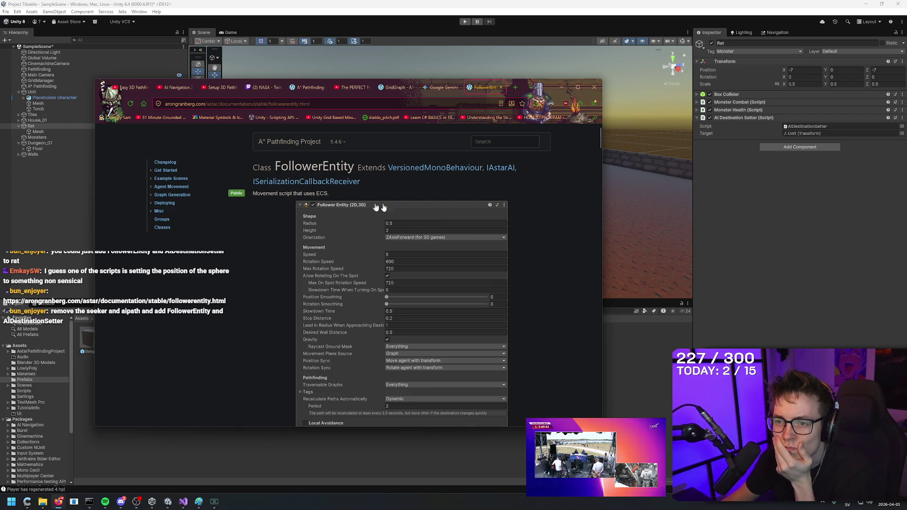
scroll(539, 254, "down", 4)
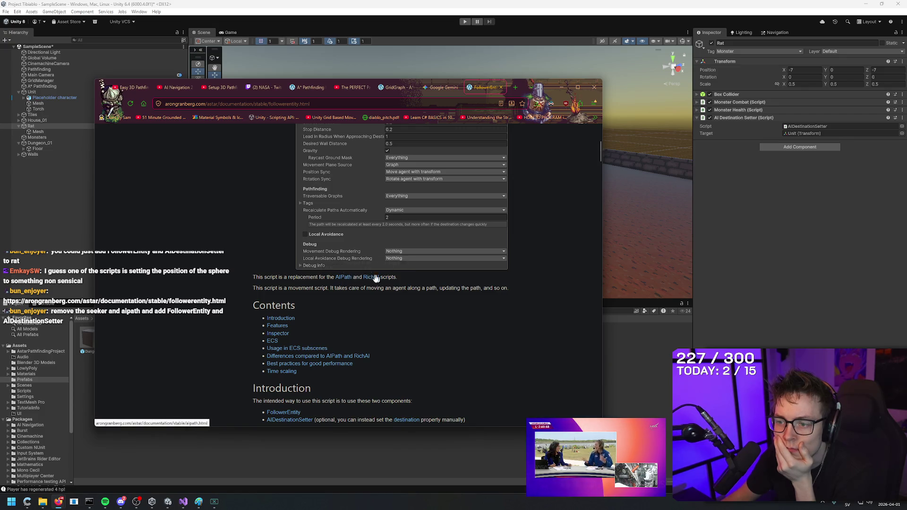
scroll(548, 236, "down", 2)
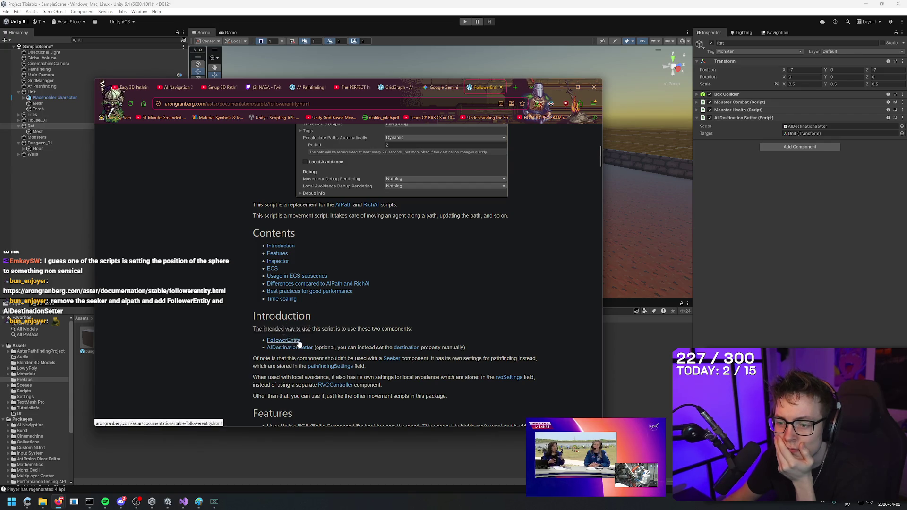
key("ctrl+t")
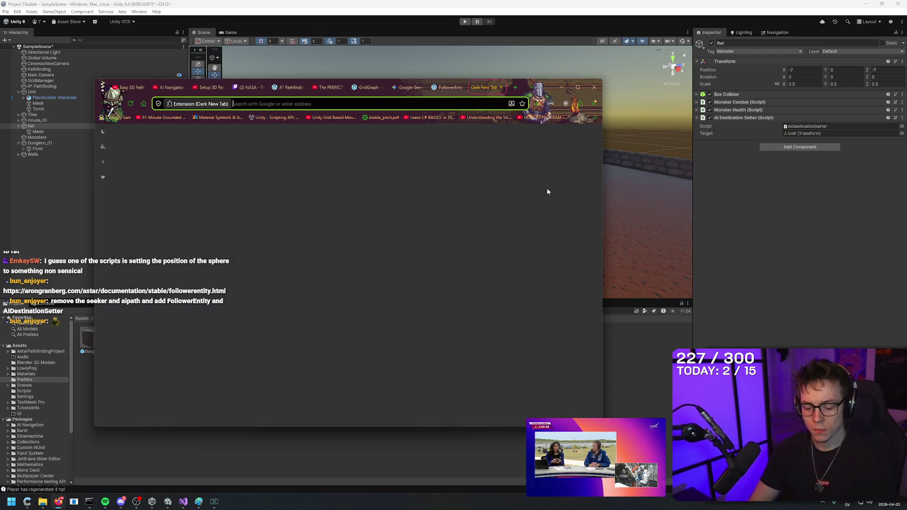
- Search the web for 'FollowerEntity missing arongranberg'
type("FollowerEntity")
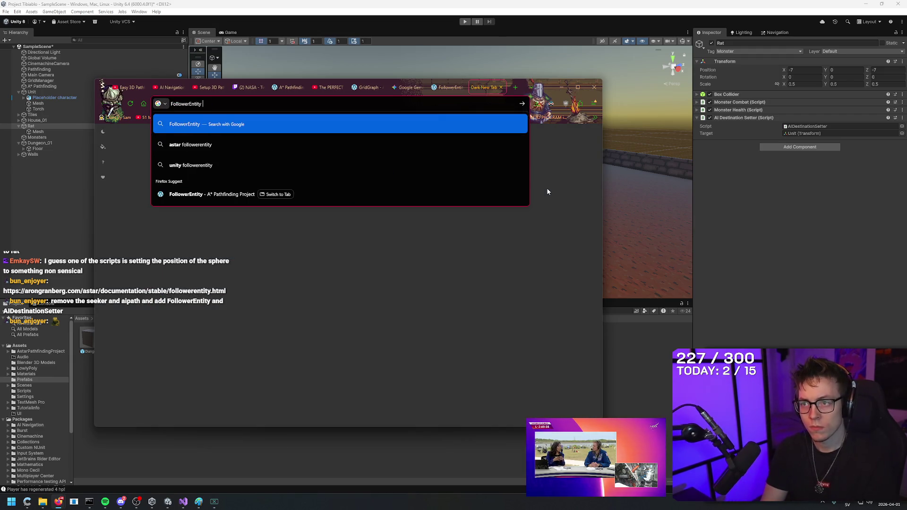
left_click(509, 187)
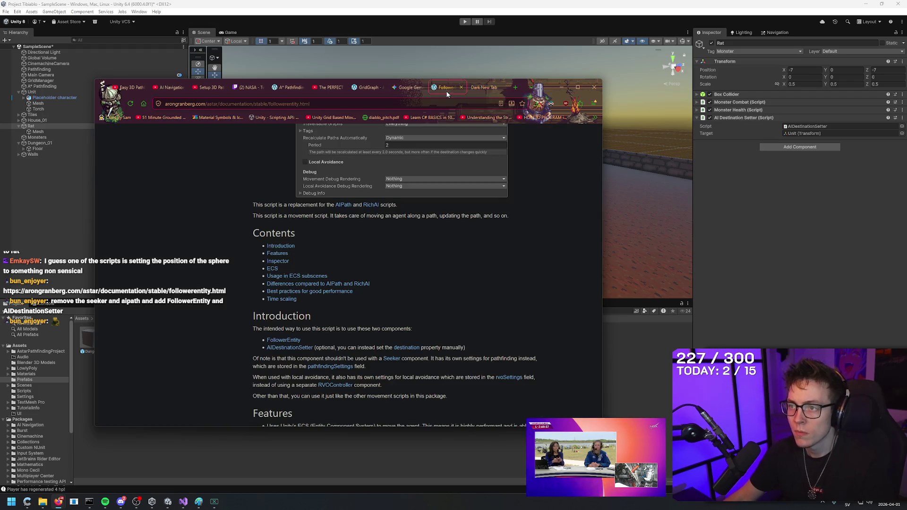
left_click(481, 89)
type("missing aron")
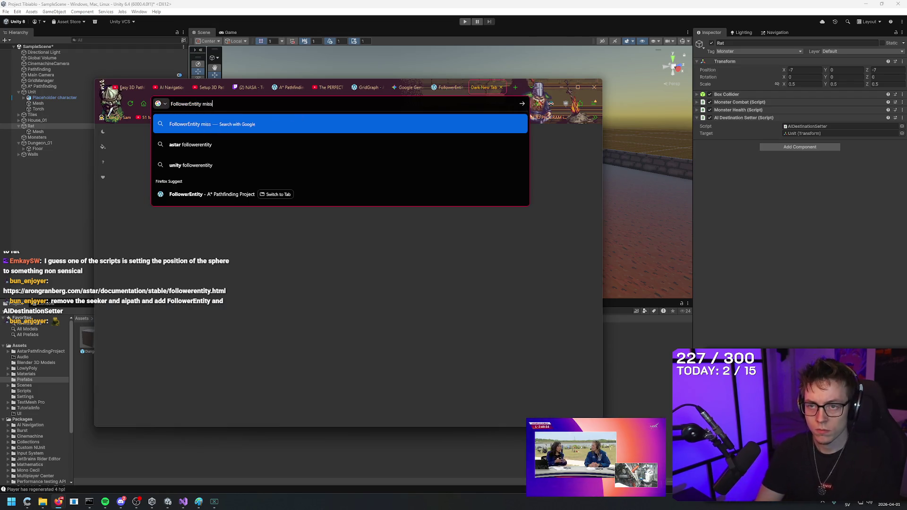
left_click(446, 87)
left_click(486, 90)
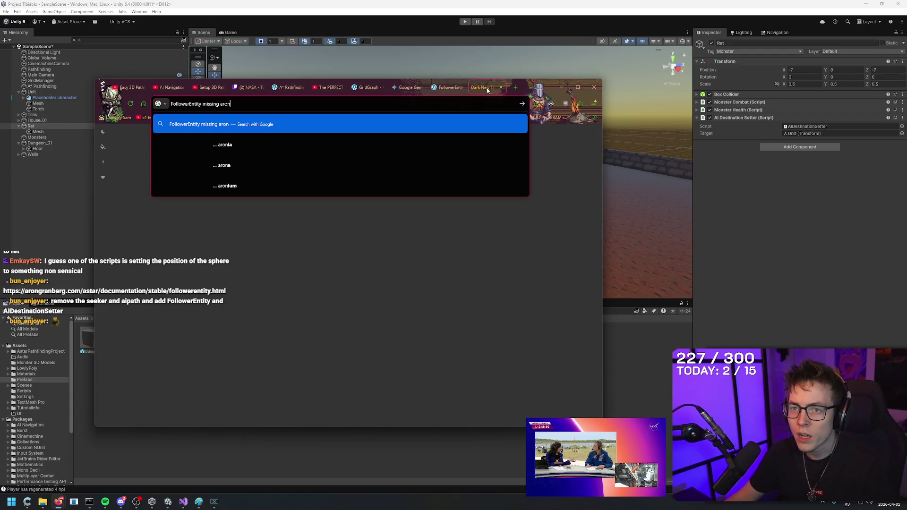
type("granberg")
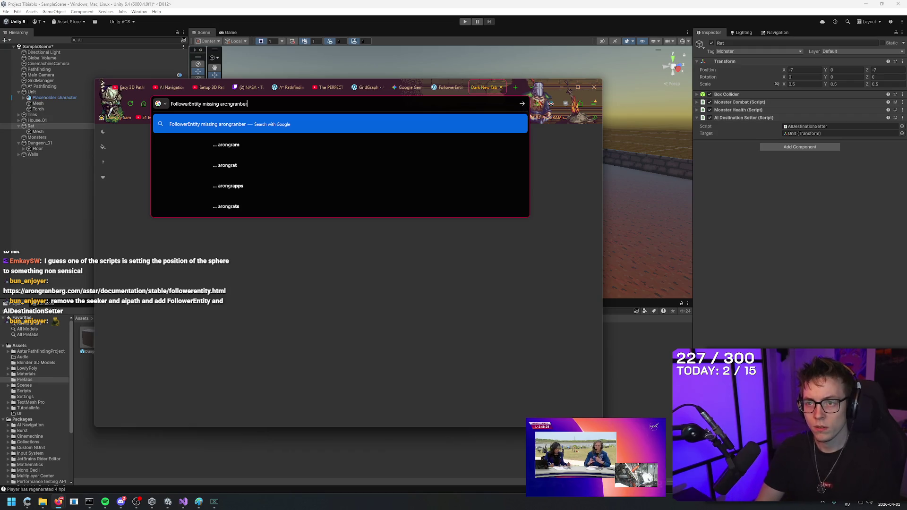
key("Return")
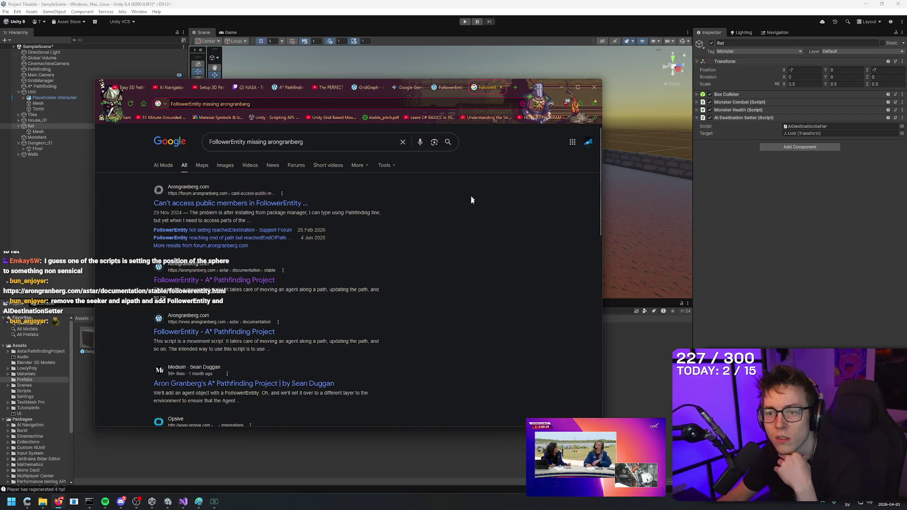
- Read the forum thread about inaccessible FollowerEntity members, go back, and return to Unity
left_click(228, 202)
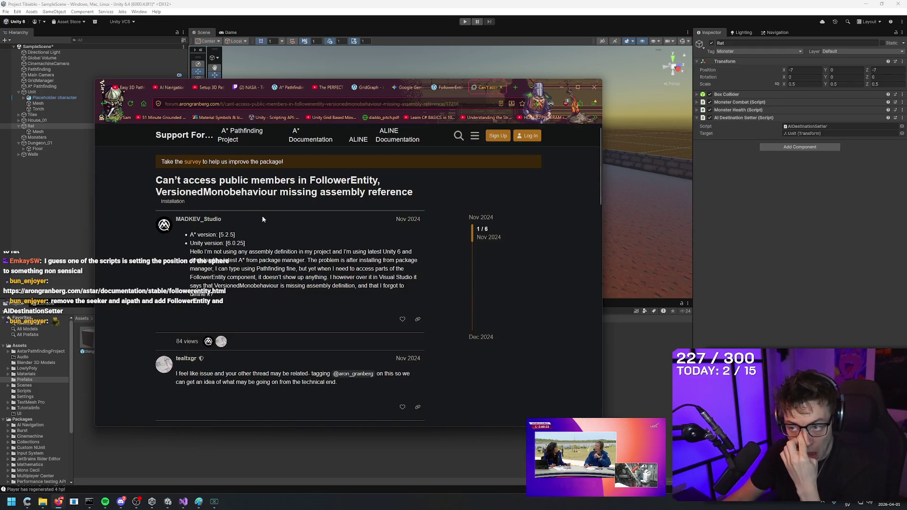
right_click(331, 245)
key("Escape")
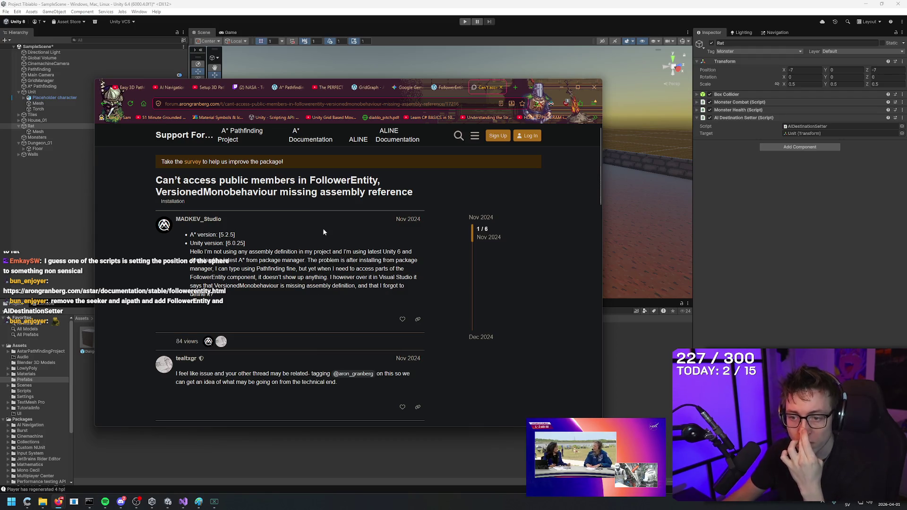
scroll(317, 230, "down", 2)
scroll(305, 270, "down", 3)
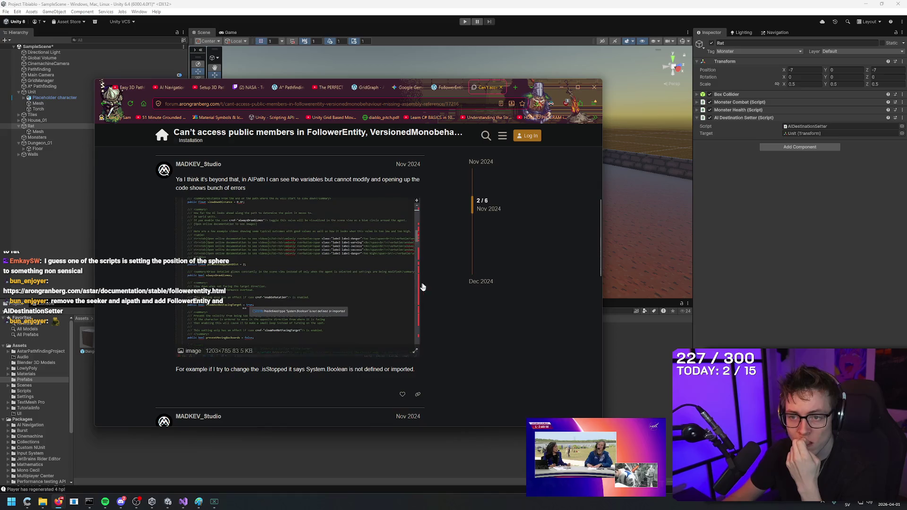
key("alt+Left")
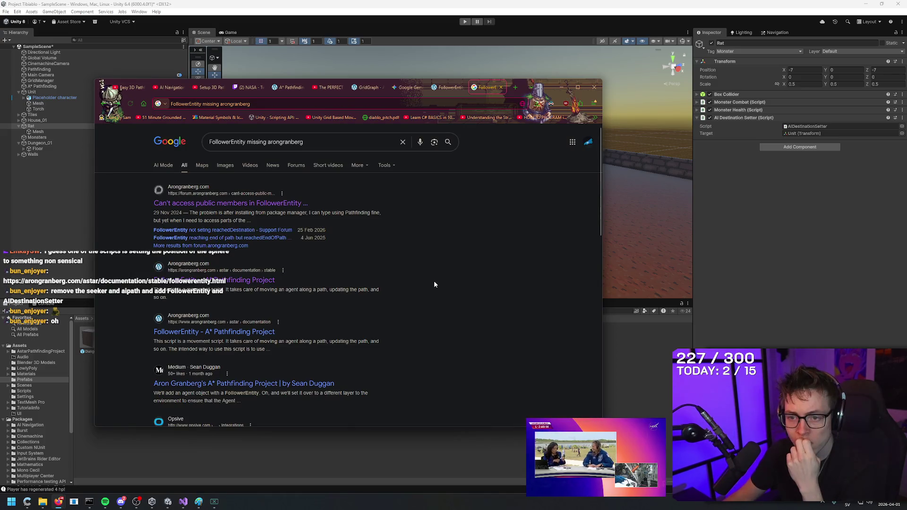
left_click(755, 115)
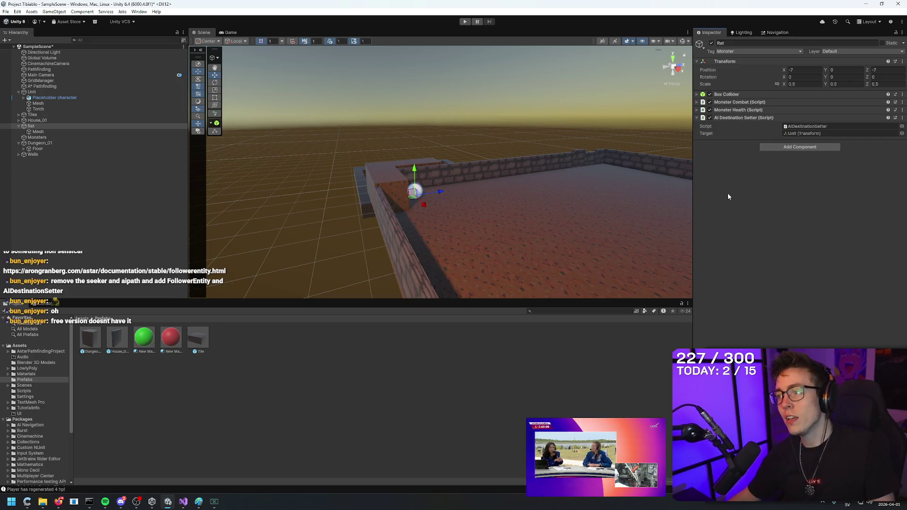
- Search 'aipath' in Add Component and add AIPath (2D,3D) to the Rat
key("alt+Tab")
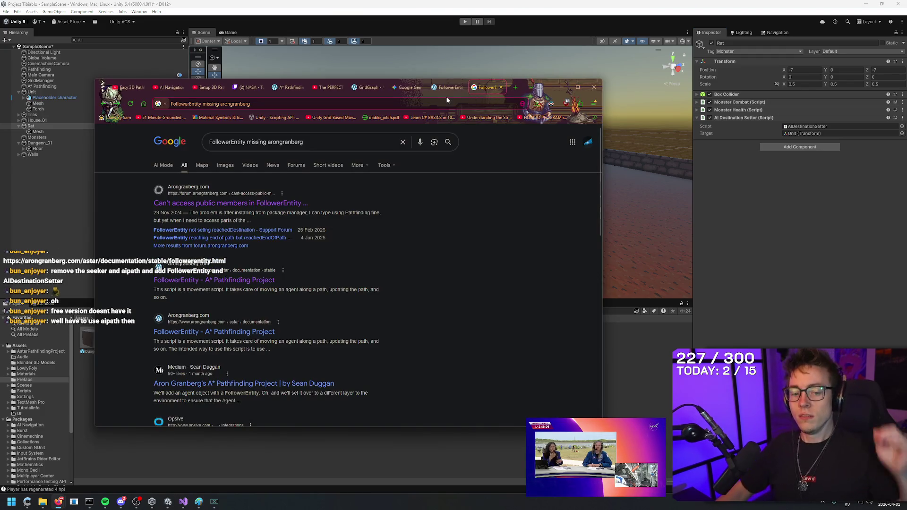
left_click(449, 86)
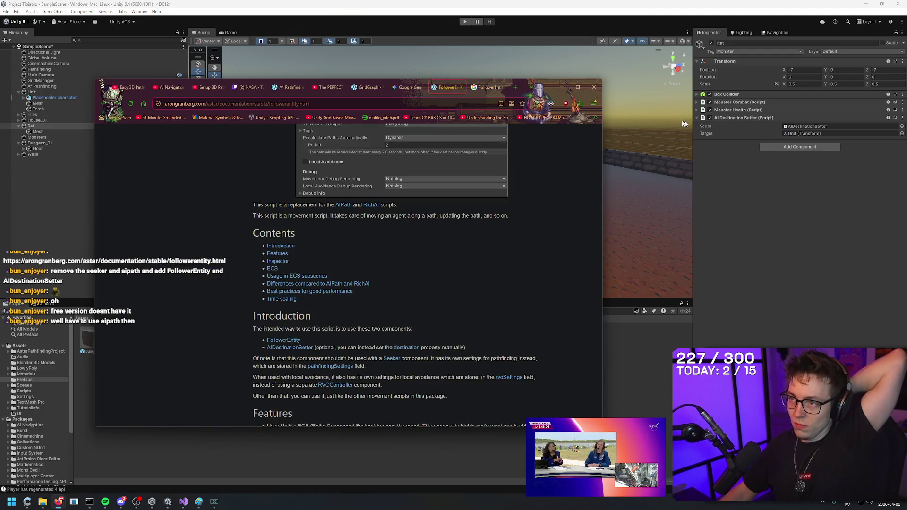
left_click(808, 151)
left_click(775, 146)
left_click(779, 147)
left_click(784, 148)
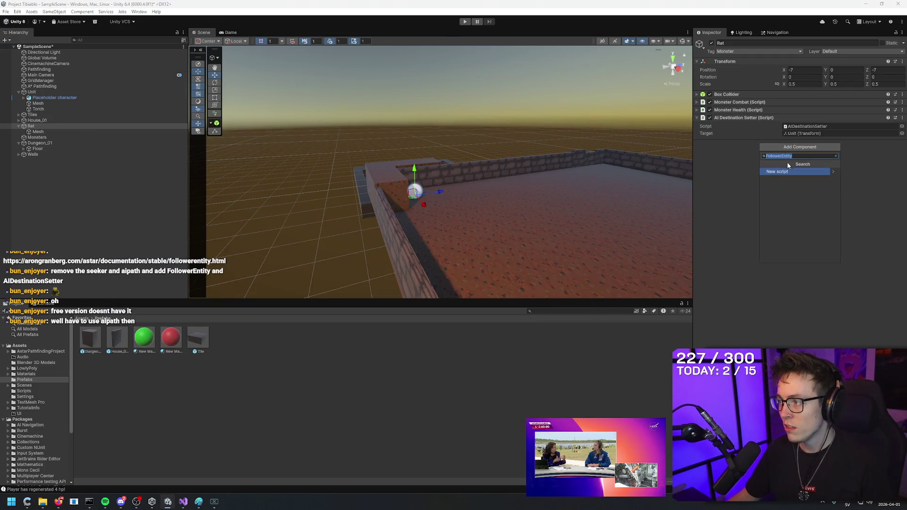
type("aipath")
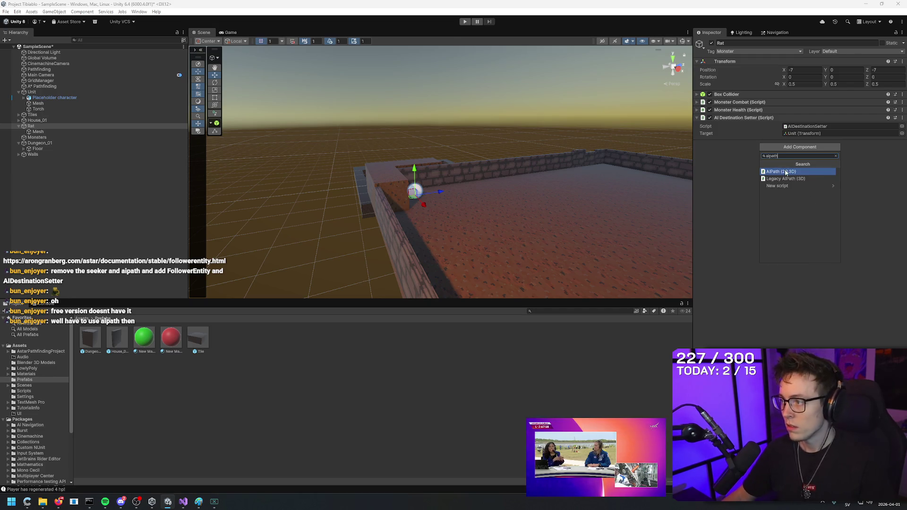
left_click(786, 171)
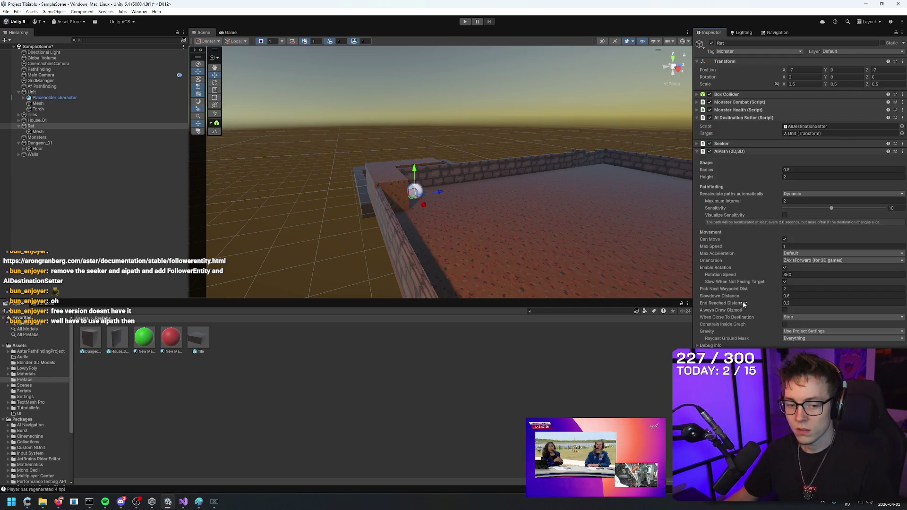
- Recheck the FollowerEntity documentation in Firefox, then go back to Unity
key("alt+Tab")
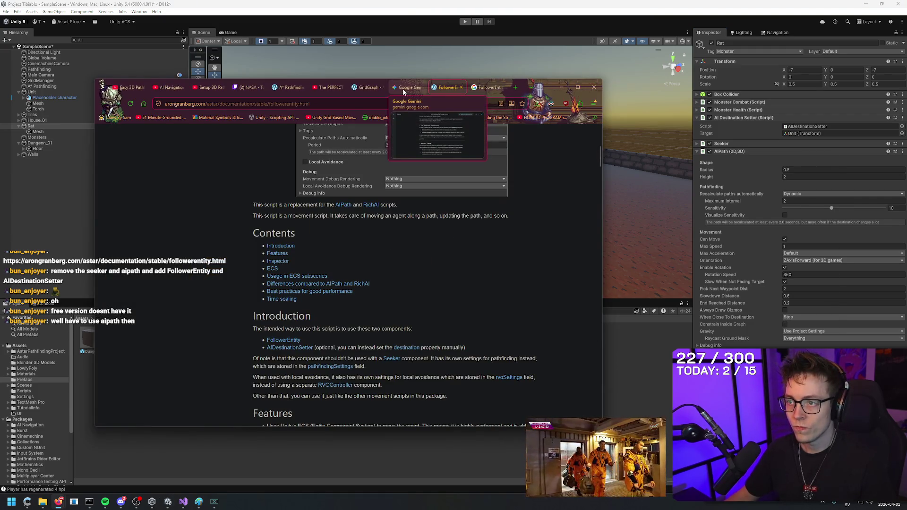
left_click(368, 87)
left_click(447, 87)
scroll(541, 297, "down", 15)
left_click(462, 14)
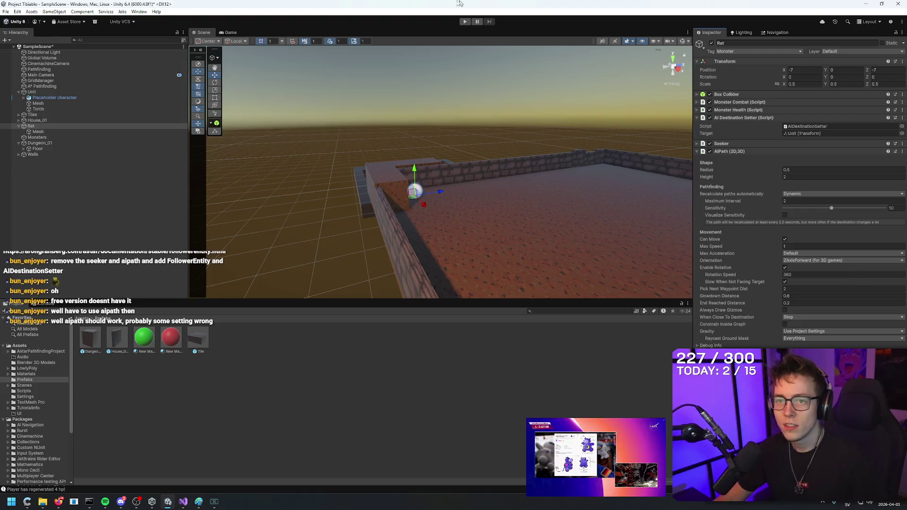
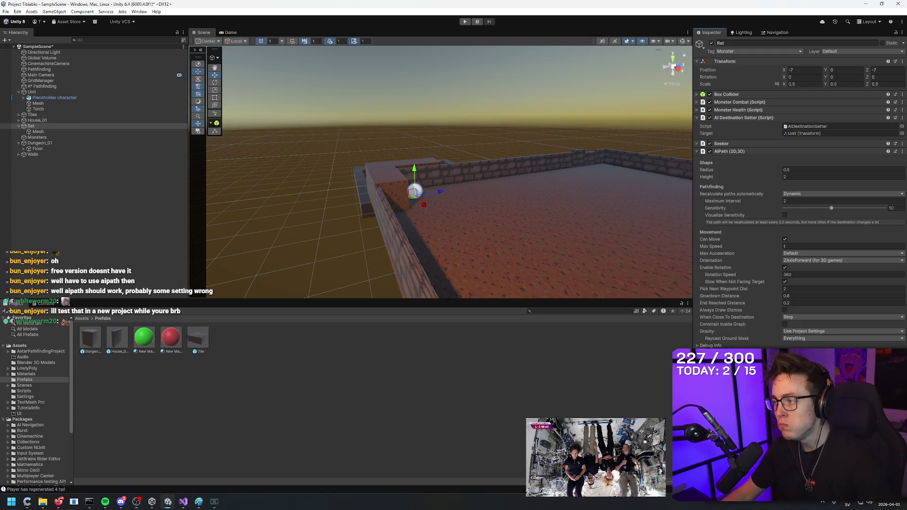
- Orbit the Scene view to frame the walled room, then enter Play mode to test the Rat's pathing
mouse_move(671, 264)
left_mouse_down()
mouse_move(657, 211)
mouse_move(660, 256)
mouse_move(667, 219)
mouse_move(675, 246)
left_mouse_up()
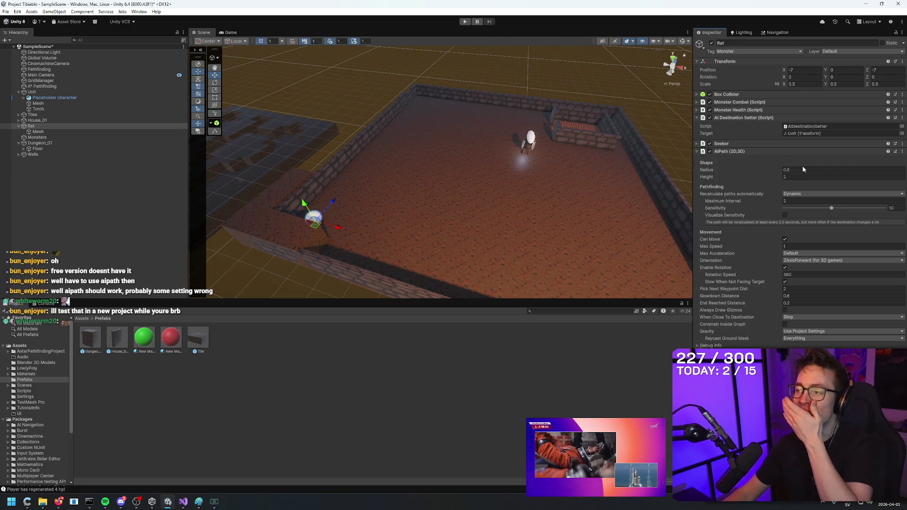
left_click_drag(669, 183, 587, 183)
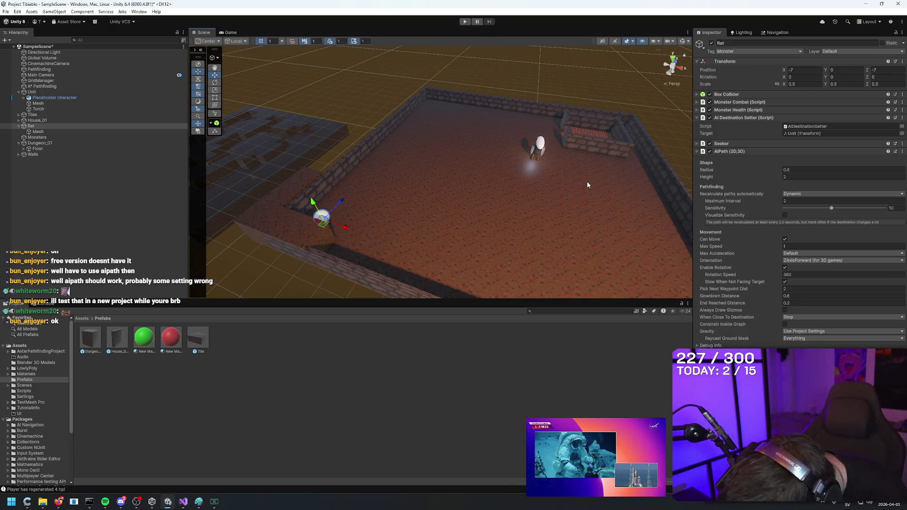
mouse_move(586, 180)
left_mouse_down()
mouse_move(358, 151)
mouse_move(359, 158)
mouse_move(356, 146)
mouse_move(431, 155)
mouse_move(475, 84)
left_mouse_up()
left_click(465, 21)
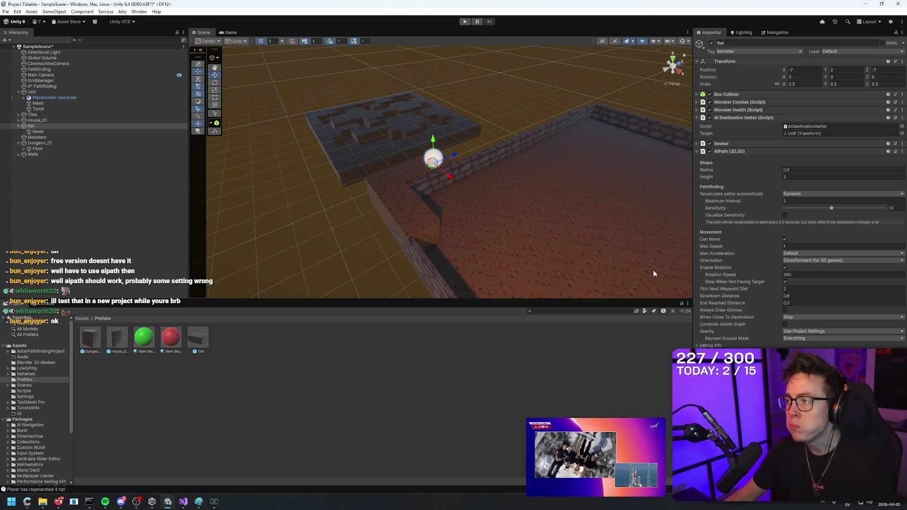
left_click(463, 22)
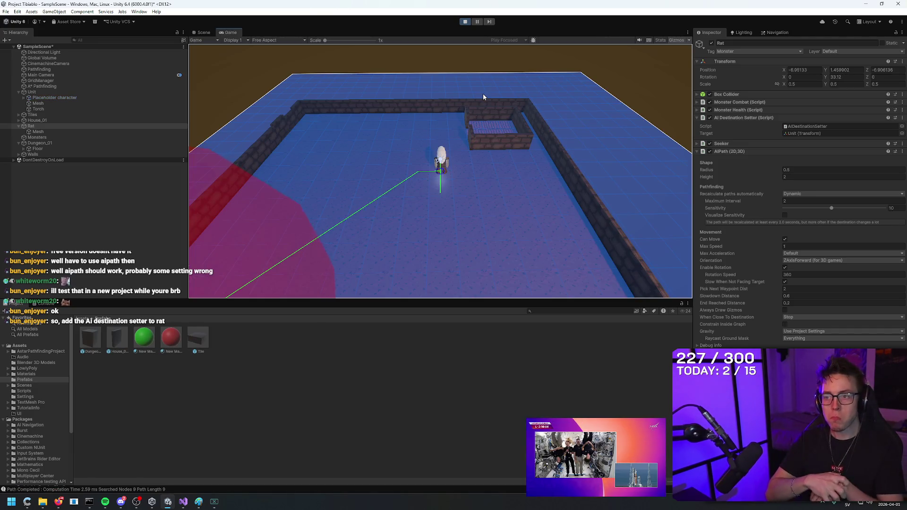
- Stop Play mode so the Rat resets to its start at -7, 2, -7
left_click(464, 21)
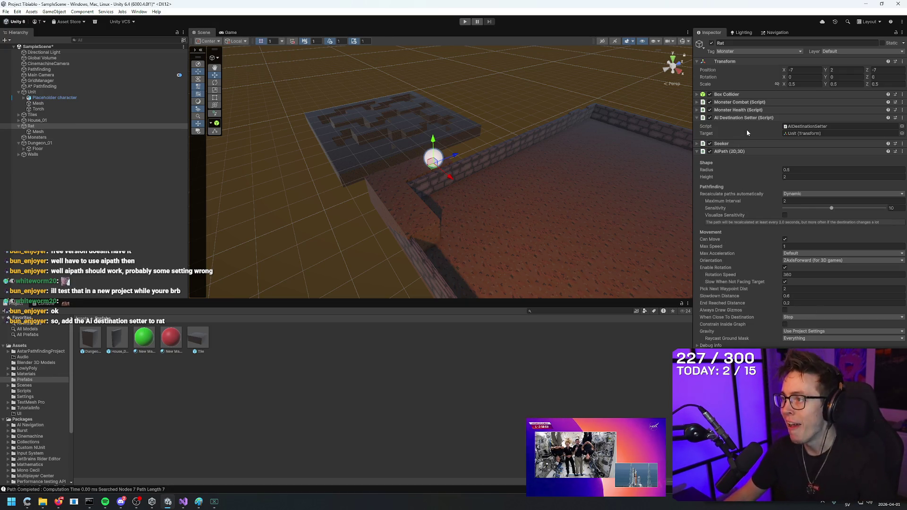
- Frame the Rat, set its AIPath Gravity to None, and run the game again
key("f")
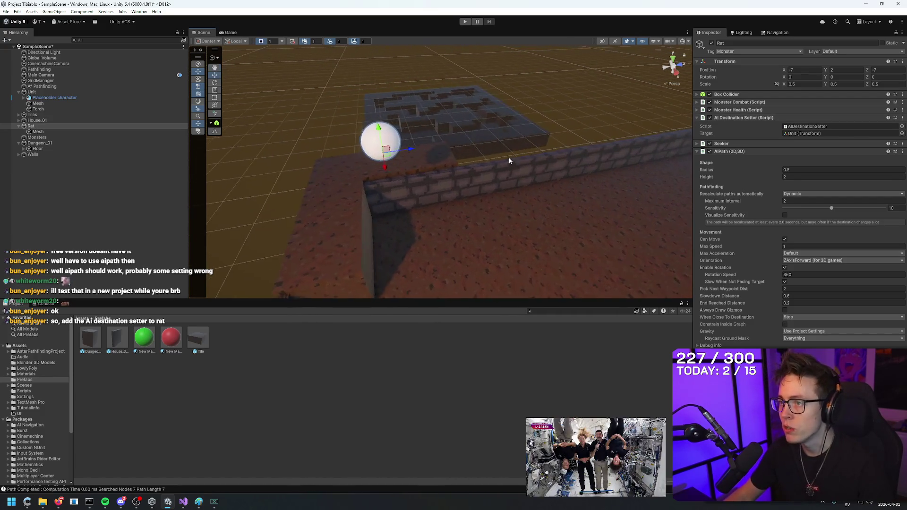
mouse_move(383, 159)
left_mouse_down()
mouse_move(407, 241)
mouse_move(447, 245)
mouse_move(418, 237)
left_mouse_up()
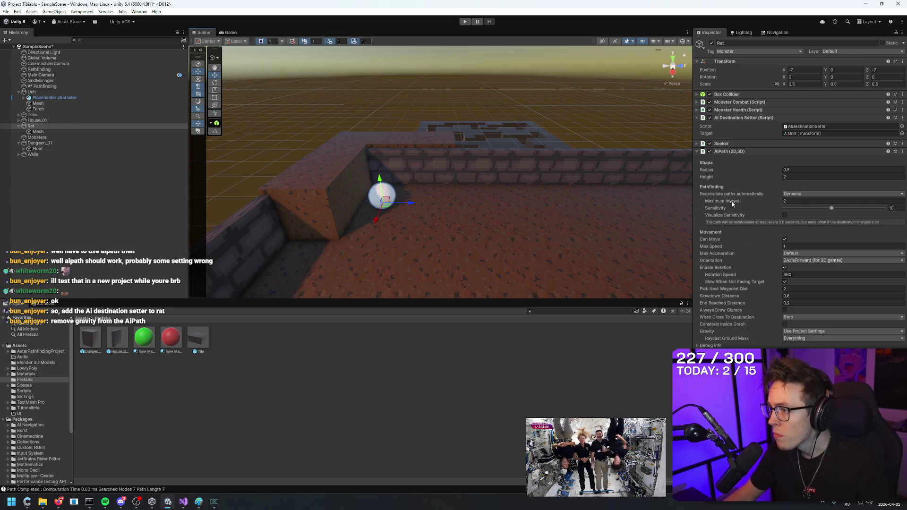
left_click(798, 333)
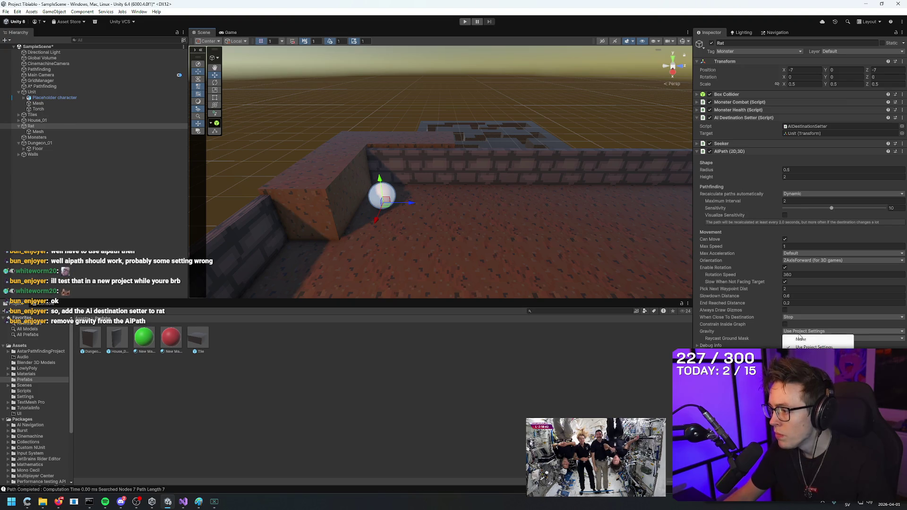
left_click(801, 340)
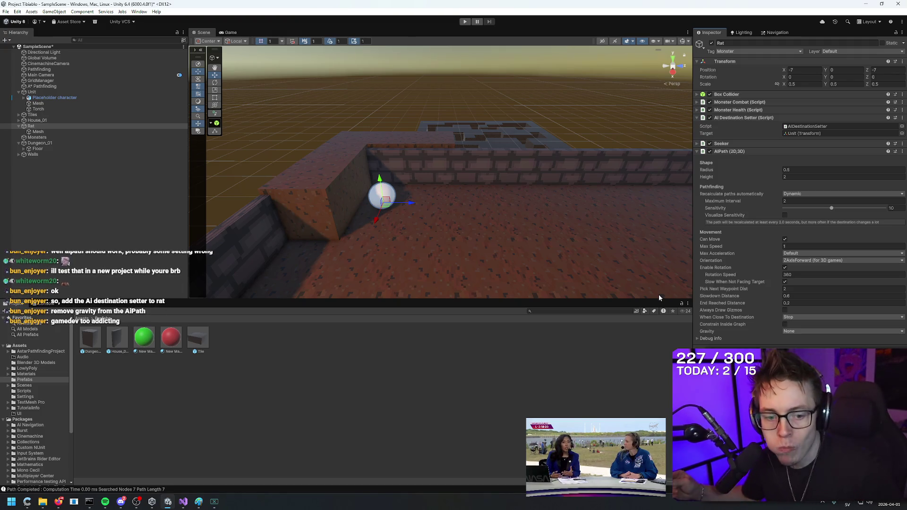
left_click(466, 23)
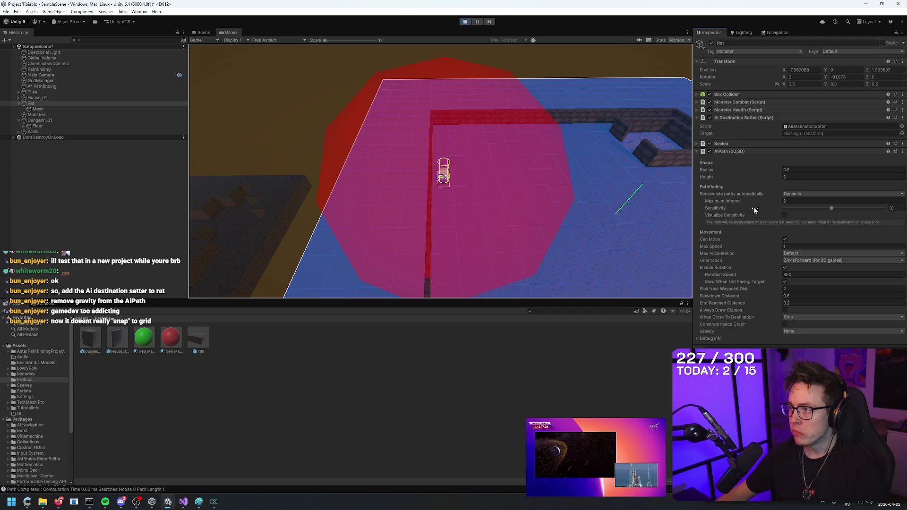
- Expand Seeker, set Pick Next Waypoint Dist 0.1 and Slowdown Distance 0, and stop Play mode
left_click(697, 144)
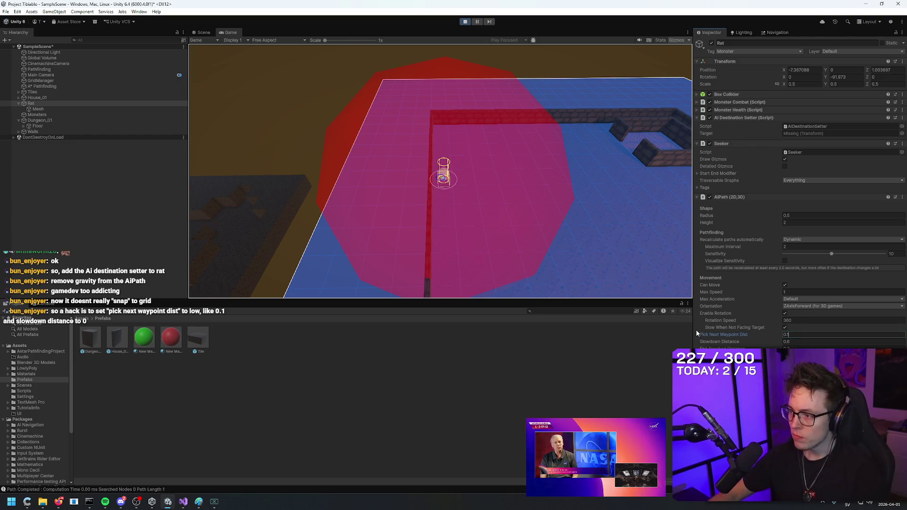
type(".1")
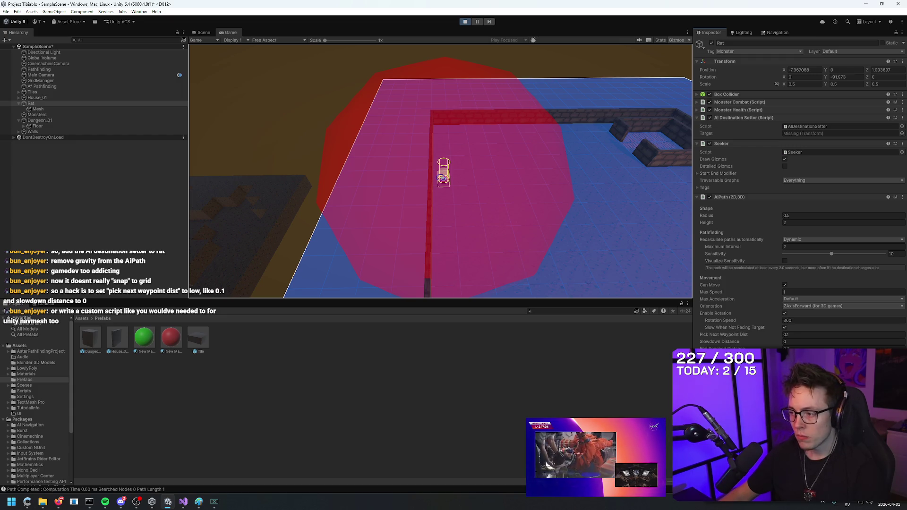
left_click(464, 22)
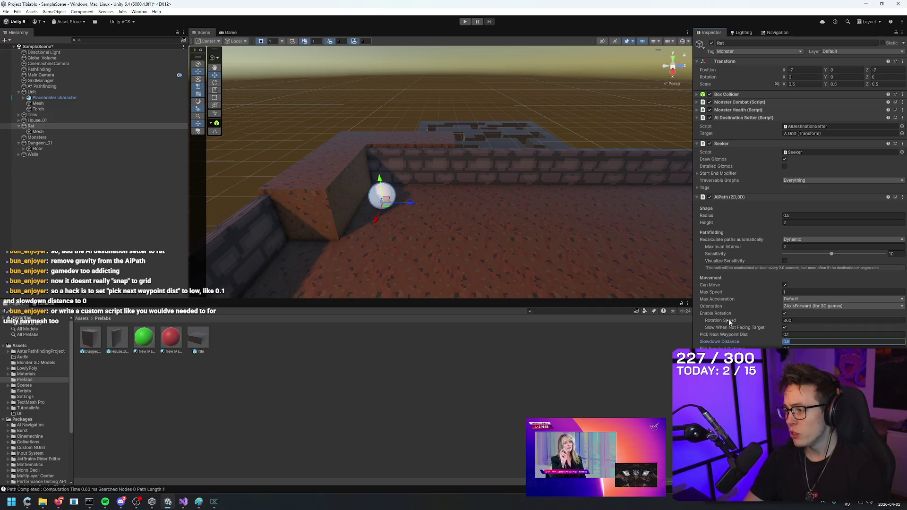
- Play-test the Rat with the new waypoint settings, then stop the game
left_click(462, 22)
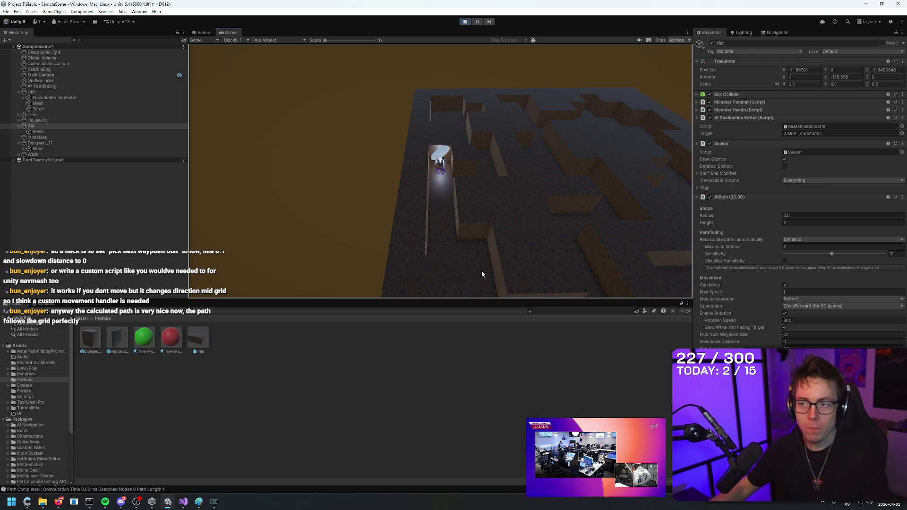
left_click(464, 23)
mouse_move(466, 171)
left_mouse_down()
mouse_move(492, 219)
mouse_move(589, 235)
mouse_move(494, 229)
left_mouse_up()
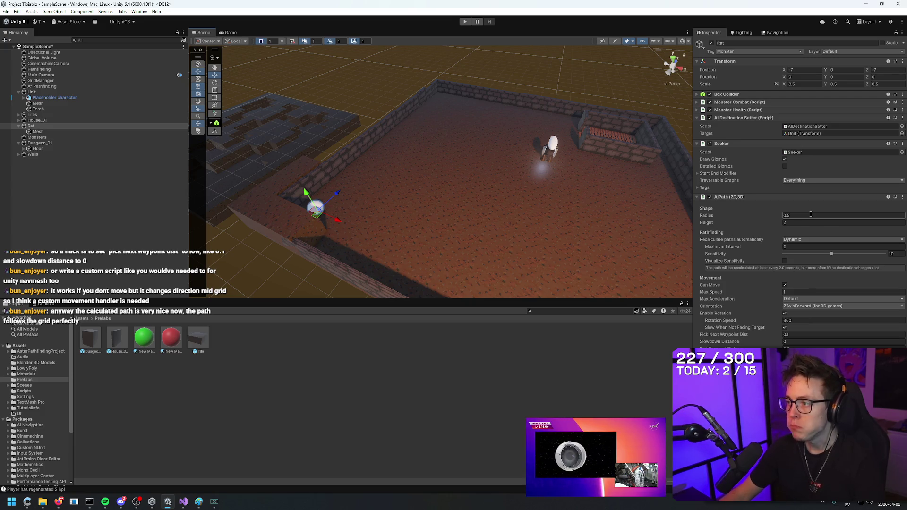
- Change the Rat's AIPath Radius from 0.5 to 1 and start Play mode
type("1")
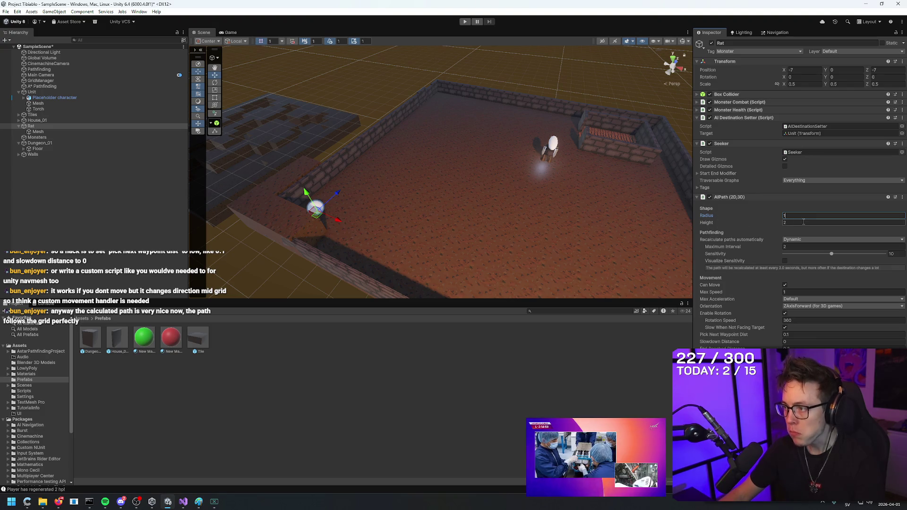
key("Return")
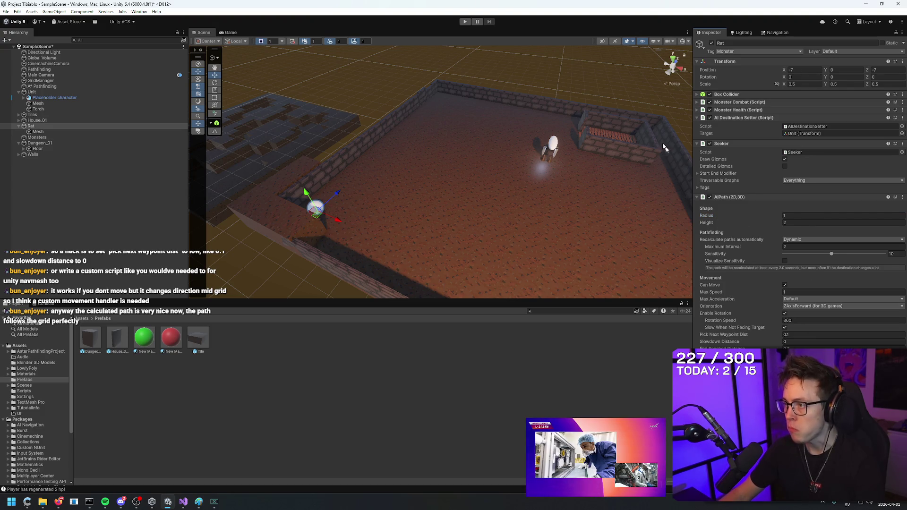
left_click(464, 21)
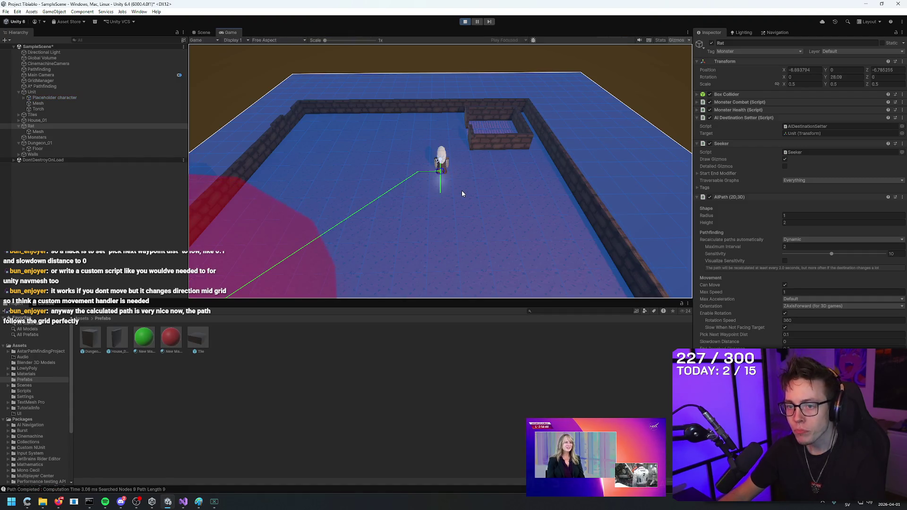
- Walk the unit around the room with W, A and D while the Rat re-routes
key("w")
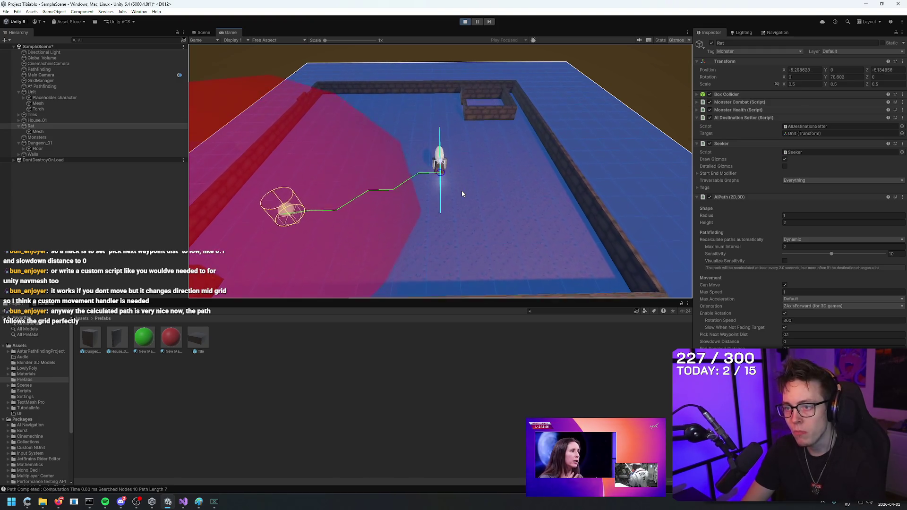
key("w")
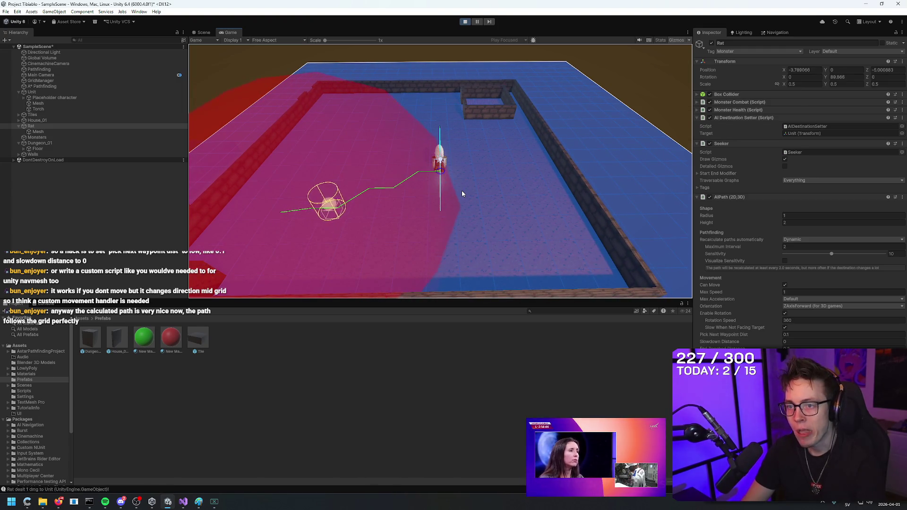
key("a")
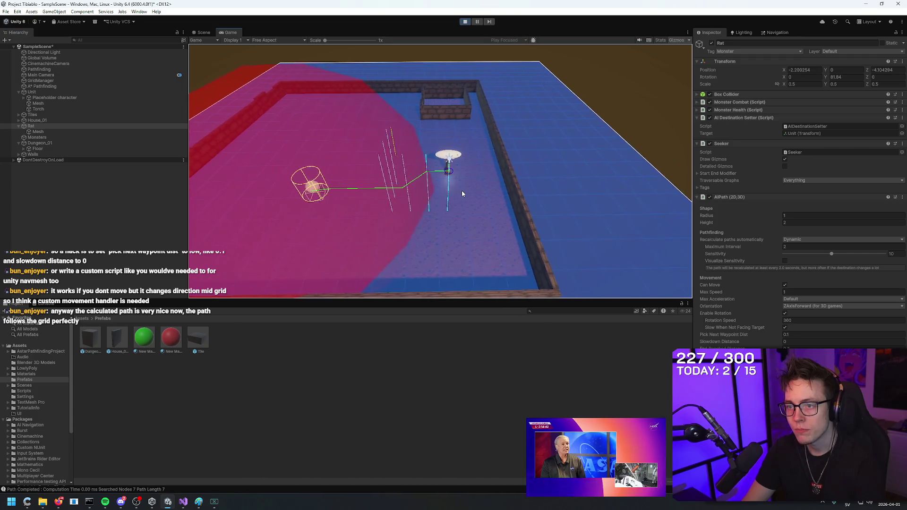
key("d")
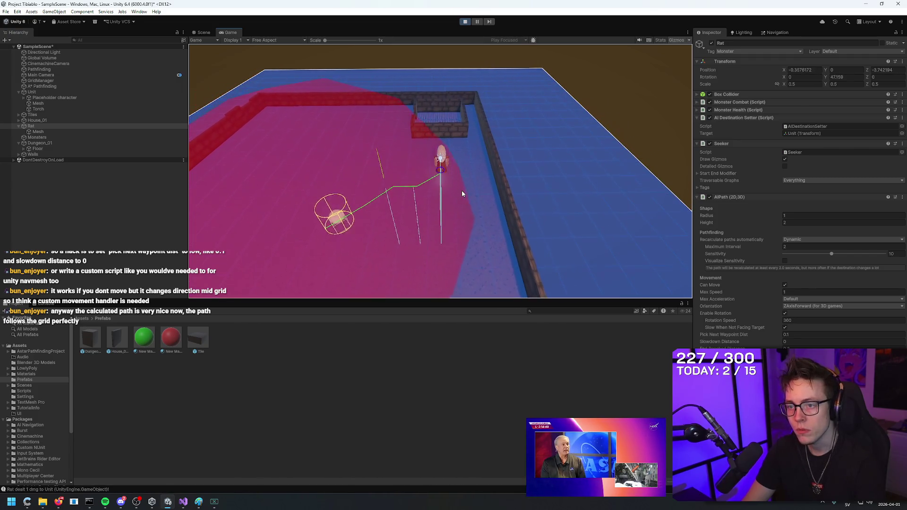
key("w")
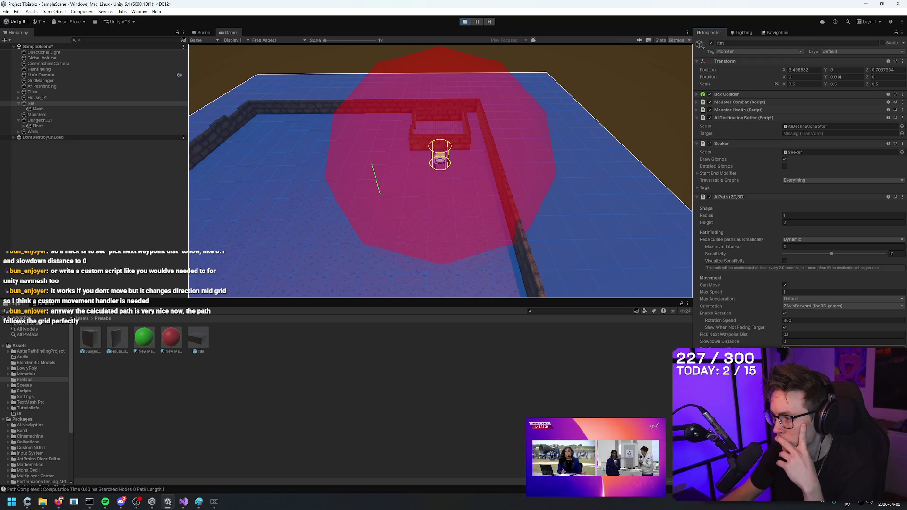
- Select the End Reached Distance field, stop Play mode, and refocus the Game view
left_click(798, 348)
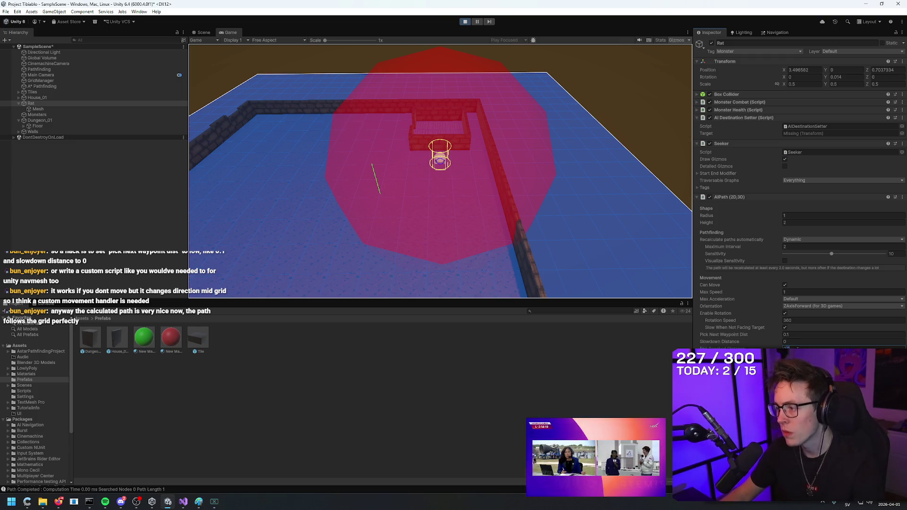
left_click(465, 21)
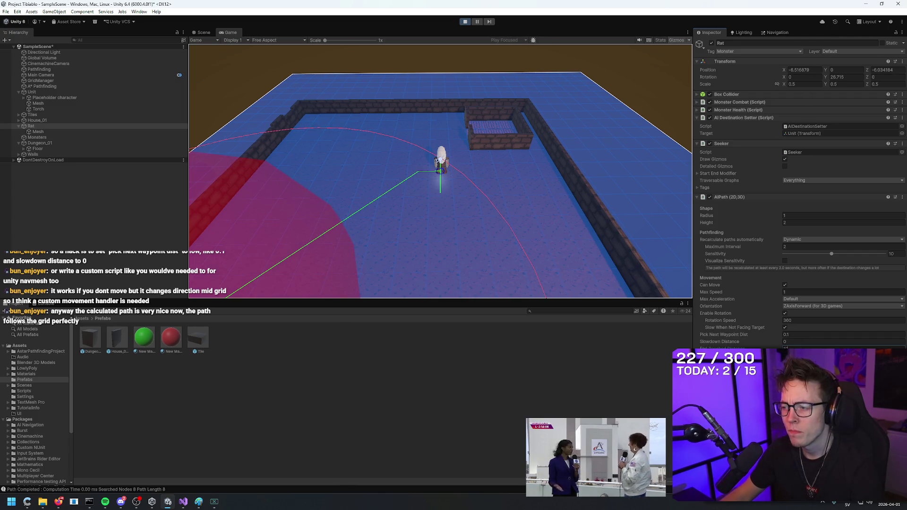
left_click(568, 176)
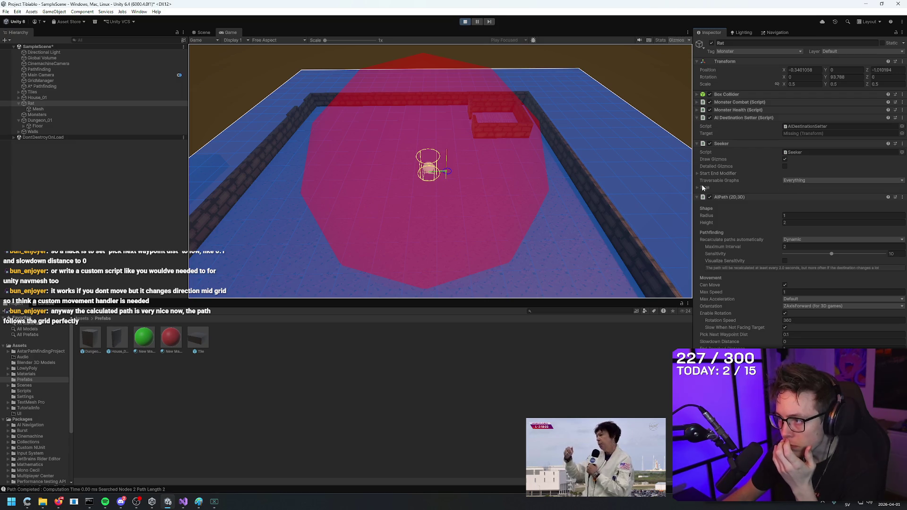
- Check the Seeker's Traversable Graphs list, then expand Tags and scroll the tag table
left_click(803, 180)
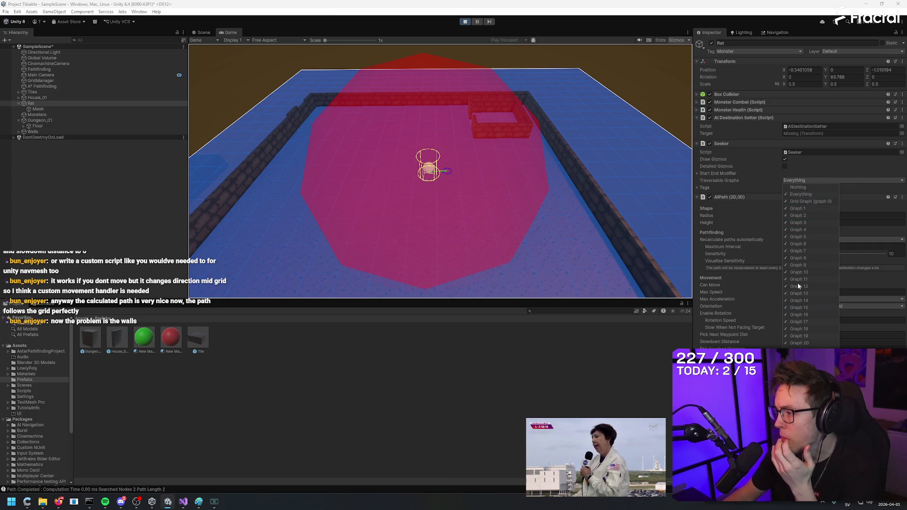
left_click(817, 180)
left_click(698, 188)
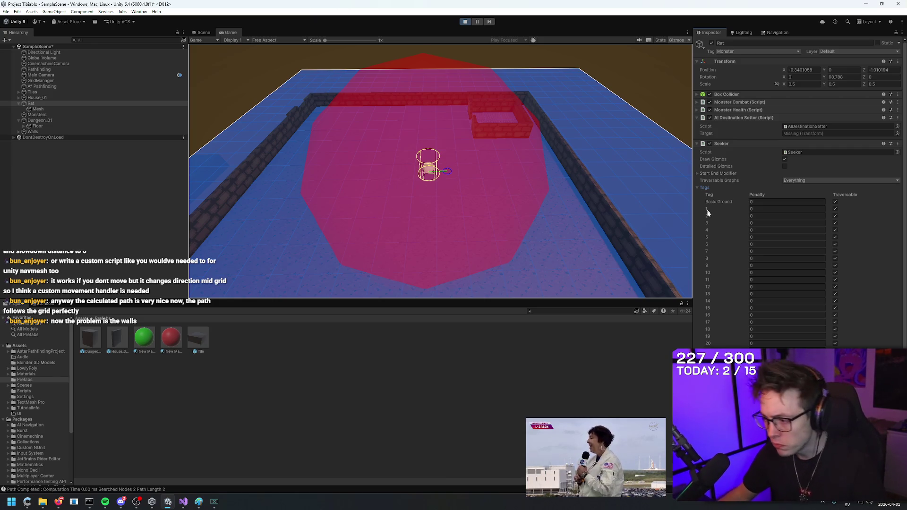
scroll(733, 252, "down", 3)
scroll(777, 334, "down", 3)
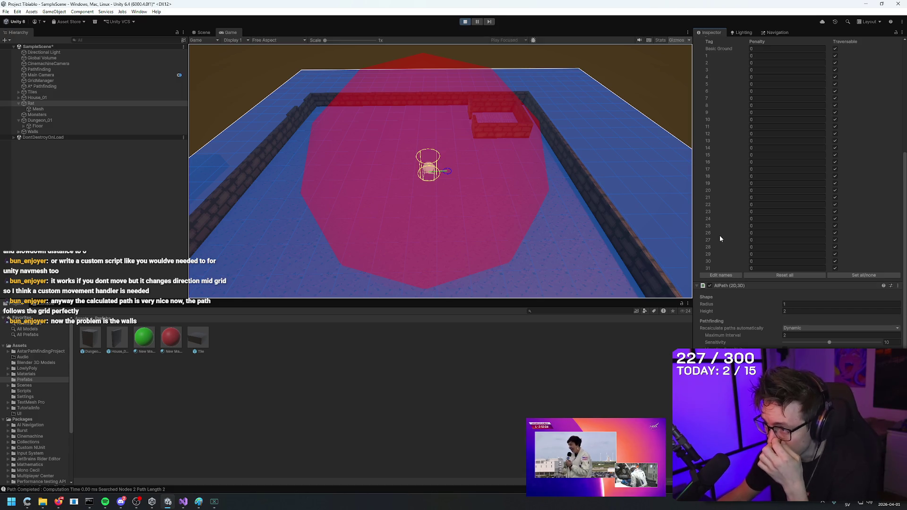
scroll(719, 236, "up", 8)
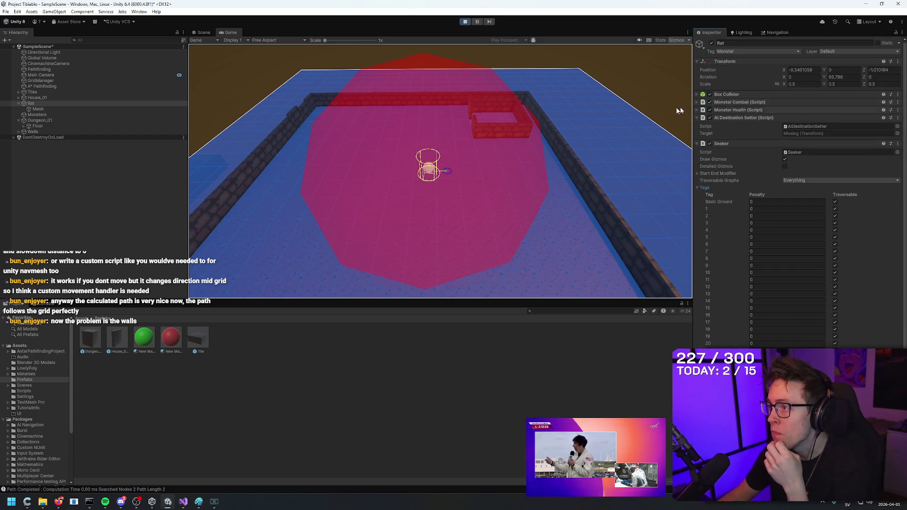
- Stop Play mode and set the A* grid graph's Collision Diameter to 1
left_click(72, 87)
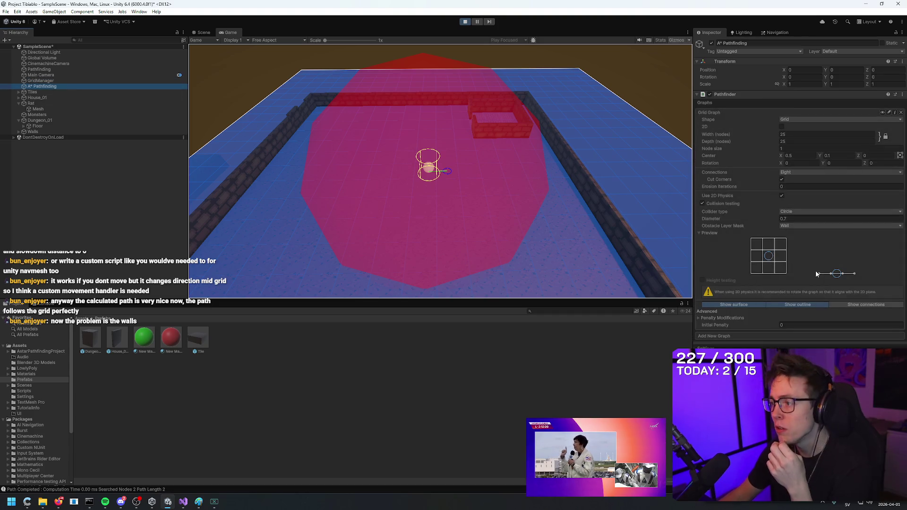
left_click(801, 218)
type("1")
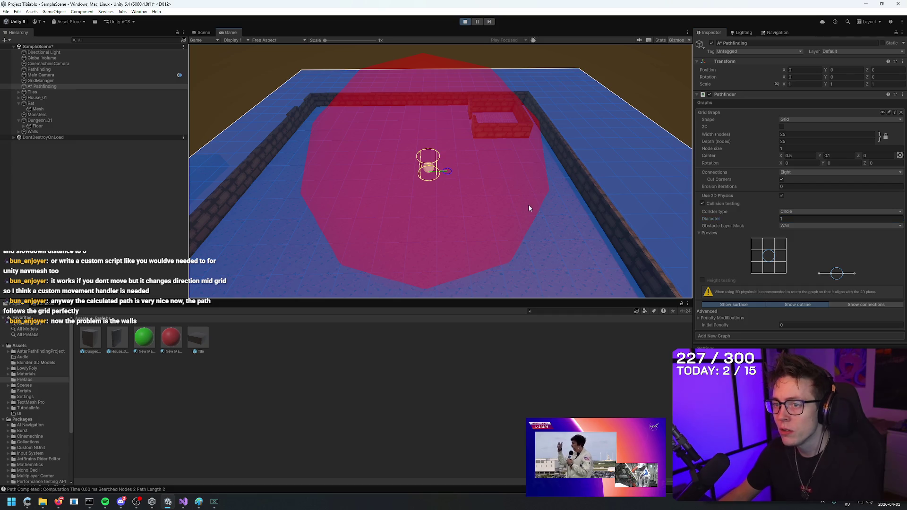
type("0.3")
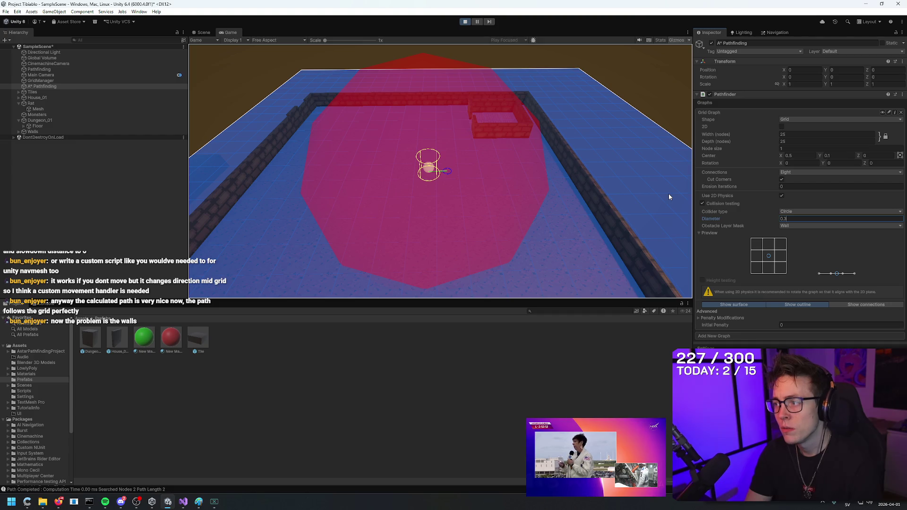
key("Return")
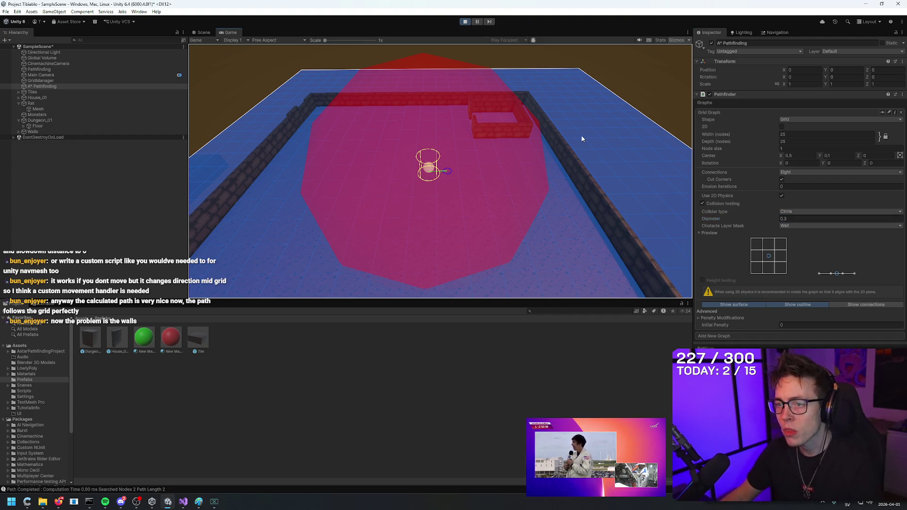
left_click(466, 22)
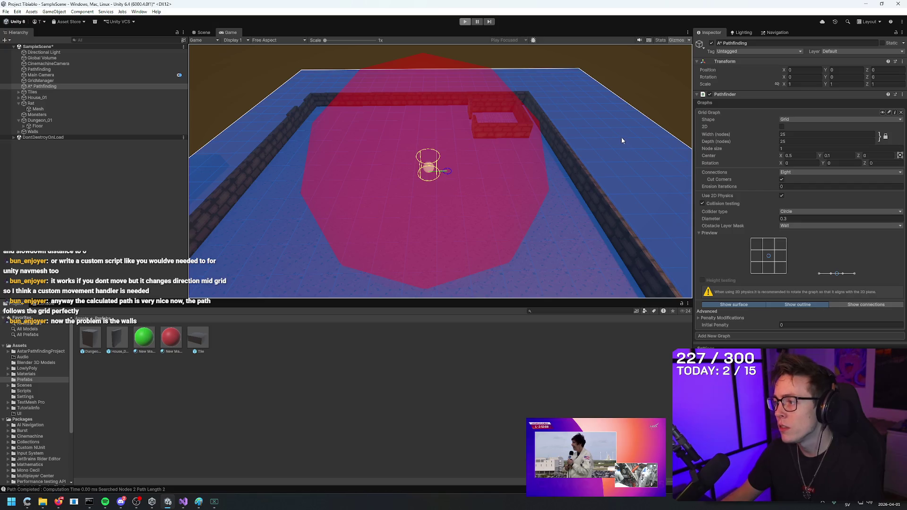
left_click(805, 219)
type("1")
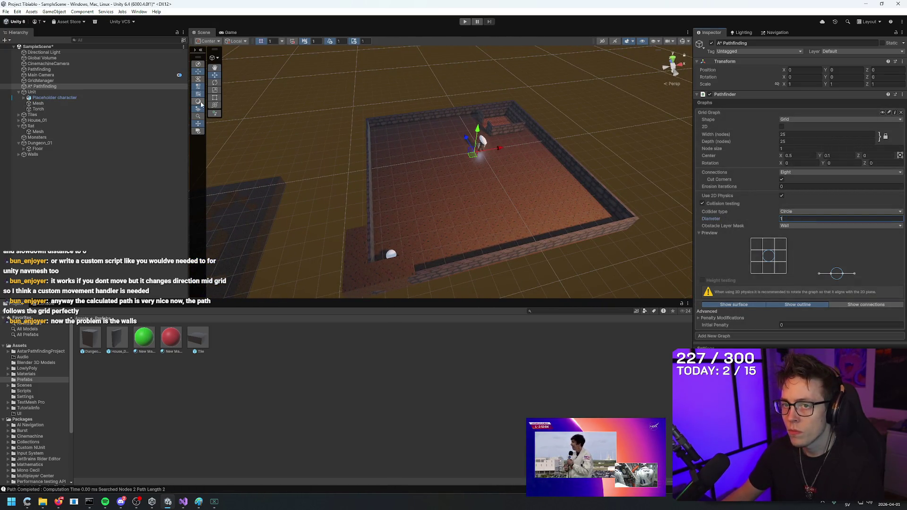
- Expand Walls, undo the stray wall piece, and show the AI Navigation overlay
left_click(358, 242)
key("ctrl+z")
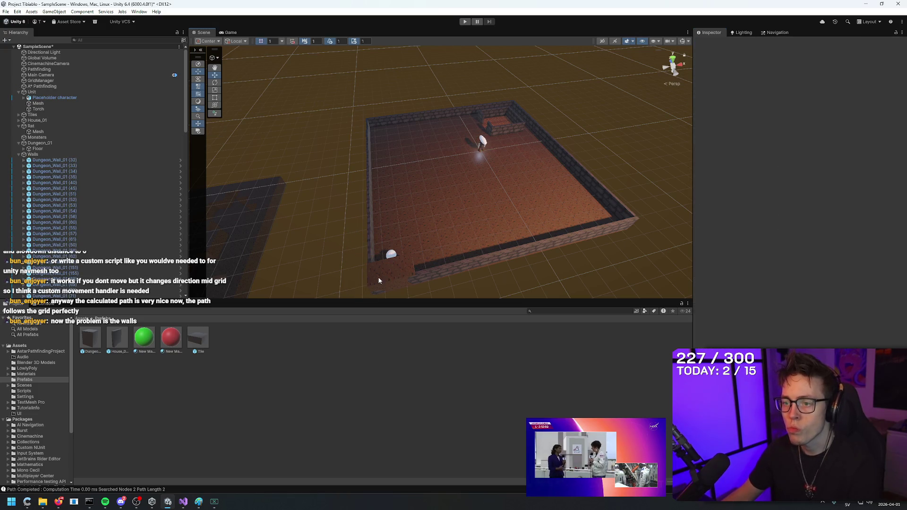
left_click(199, 65)
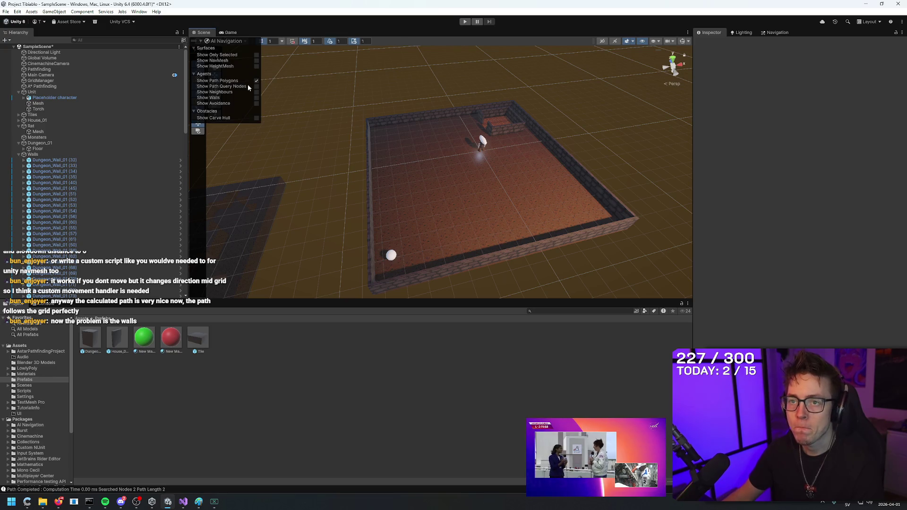
- Float then hide the AI Navigation overlay, and reselect A* Pathfinding in the Hierarchy
right_click(315, 126)
left_click_drag(194, 41, 271, 83)
left_click(198, 64)
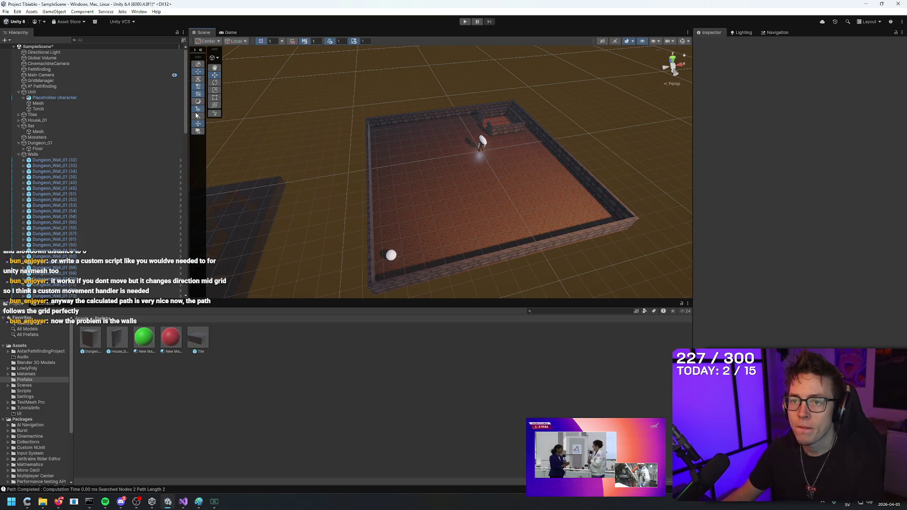
left_click(70, 85)
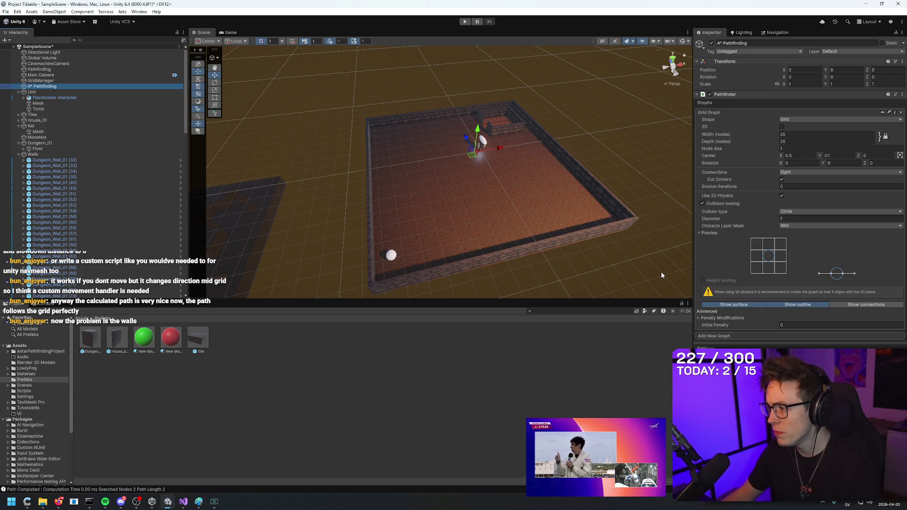
- Toggle the grid graph's 2D option off again, orbit the room, and reselect A* Pathfinding
left_click(782, 128)
left_click(782, 128)
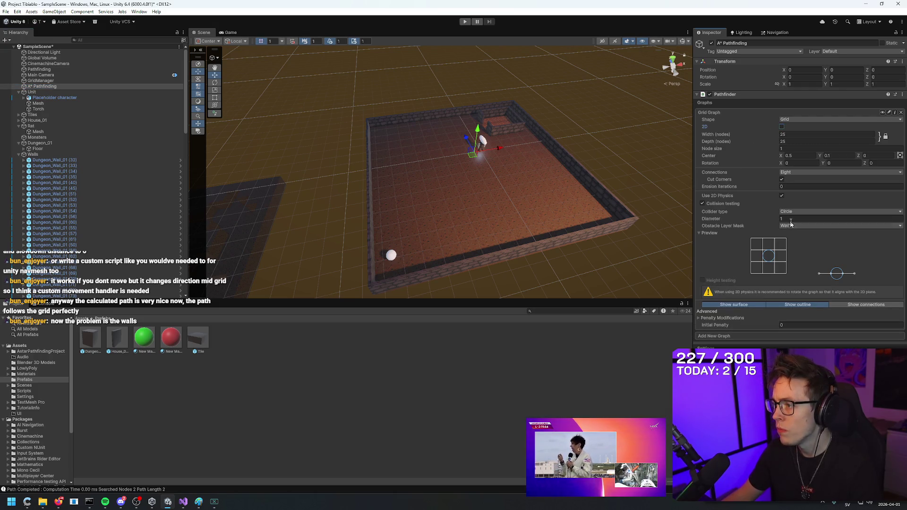
left_click(77, 87)
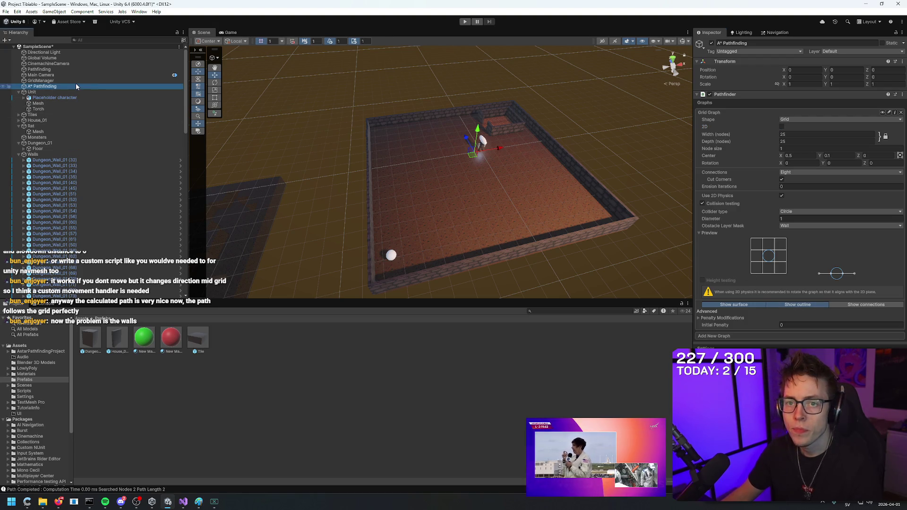
left_click(699, 234)
left_click(700, 234)
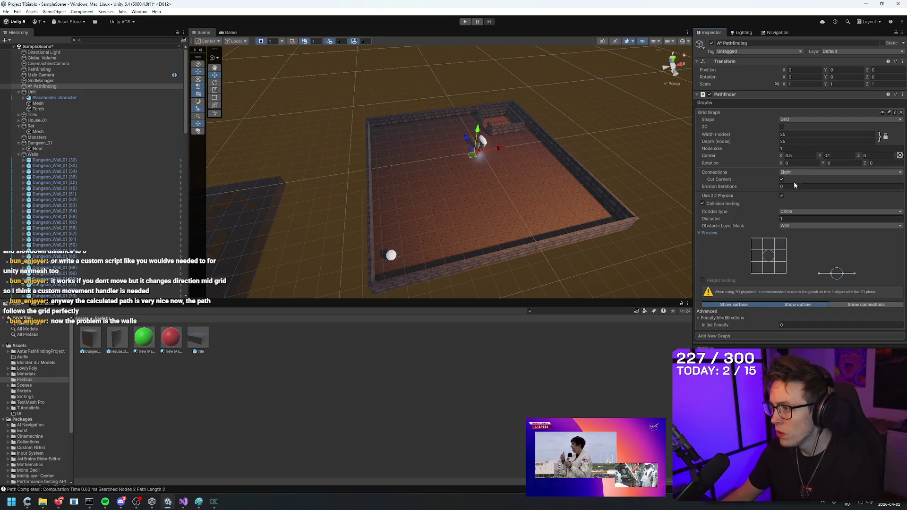
left_click(605, 129)
left_click_drag(600, 114, 503, 118)
left_click(84, 86)
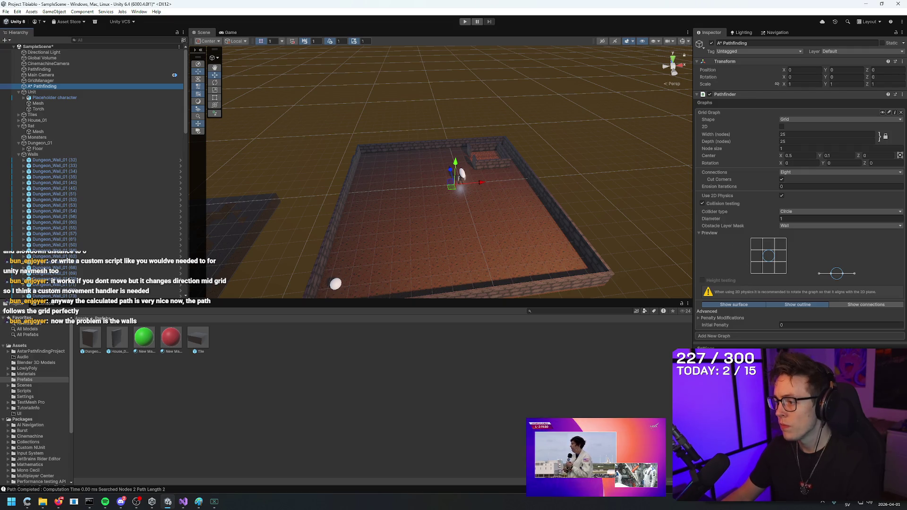
- Set the Grid Graph's collision Diameter to 0.3
scroll(798, 189, "down", 3)
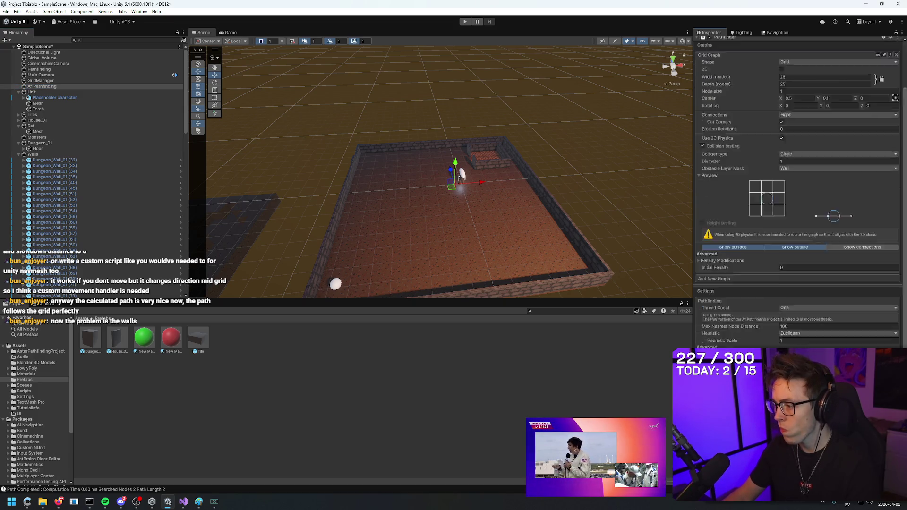
scroll(798, 189, "up", 1)
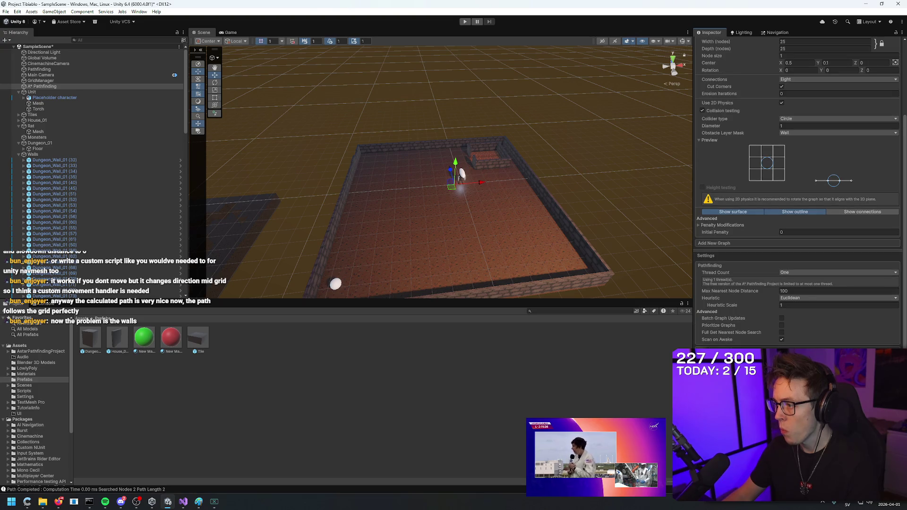
scroll(722, 255, "up", 3)
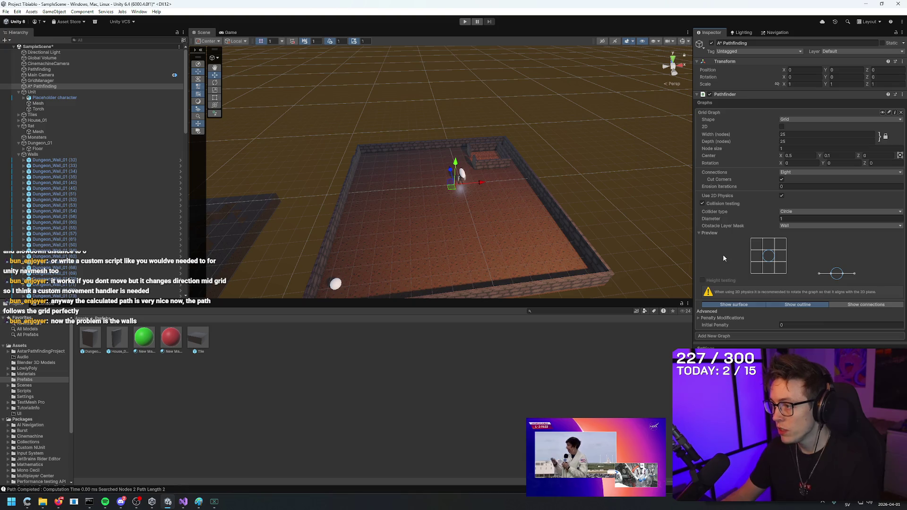
left_click(780, 218)
left_click(780, 219)
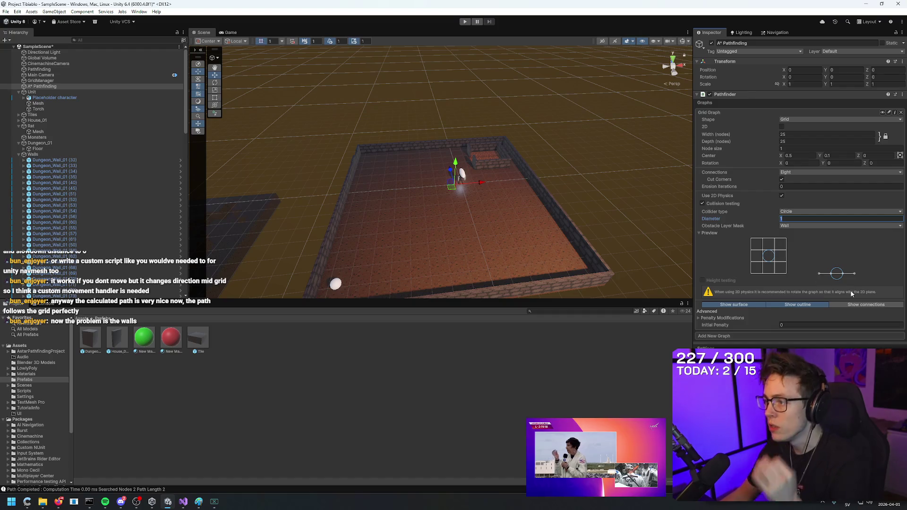
type("0.3")
key("BackSpace")
key("BackSpace")
type("0.3")
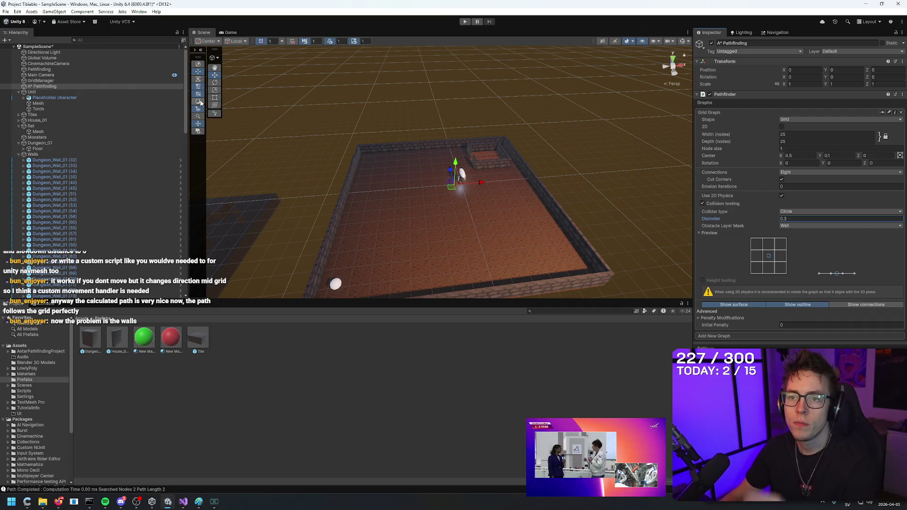
- Toggle the AI Navigation overlay, then search the Scene view for 'scan'
left_click(199, 64)
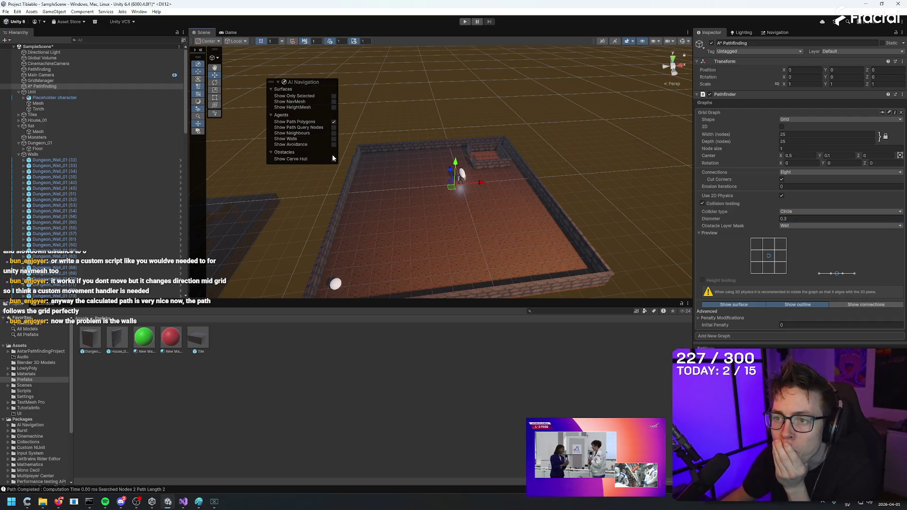
left_click(199, 60)
left_click_drag(199, 60, 197, 57)
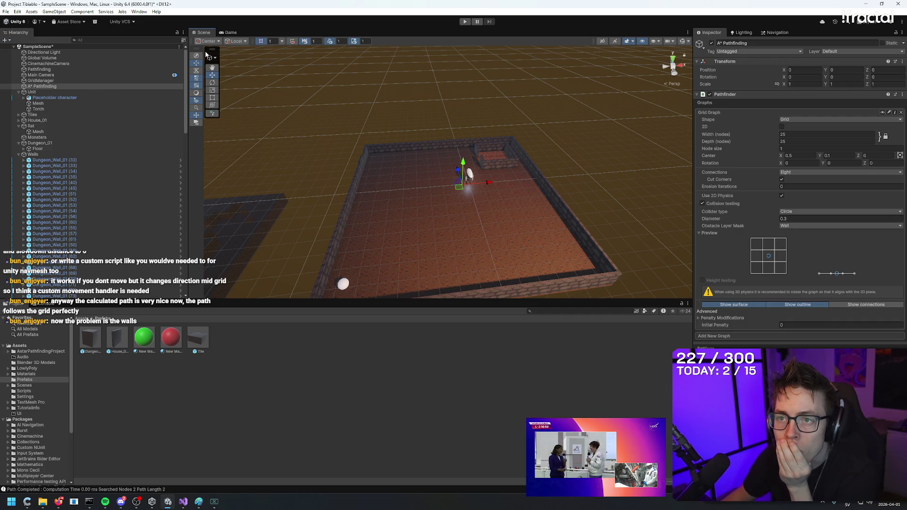
left_click(198, 109)
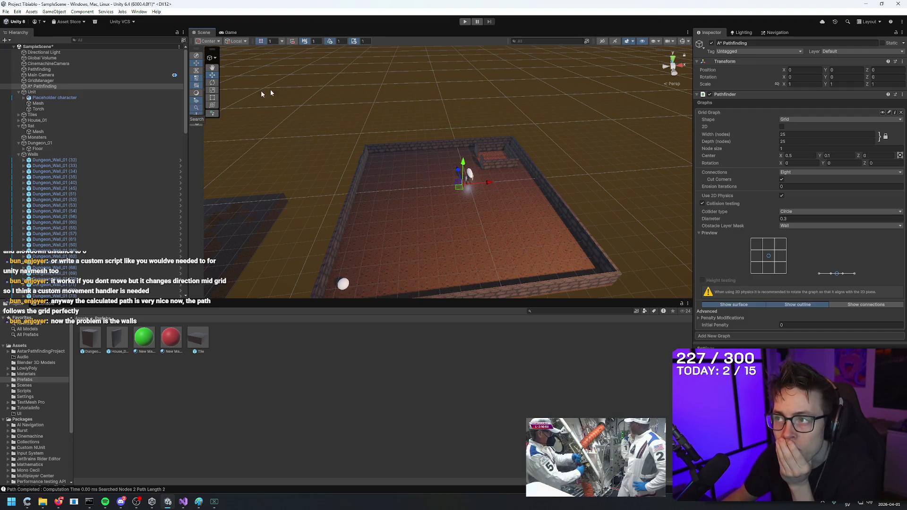
type("scan")
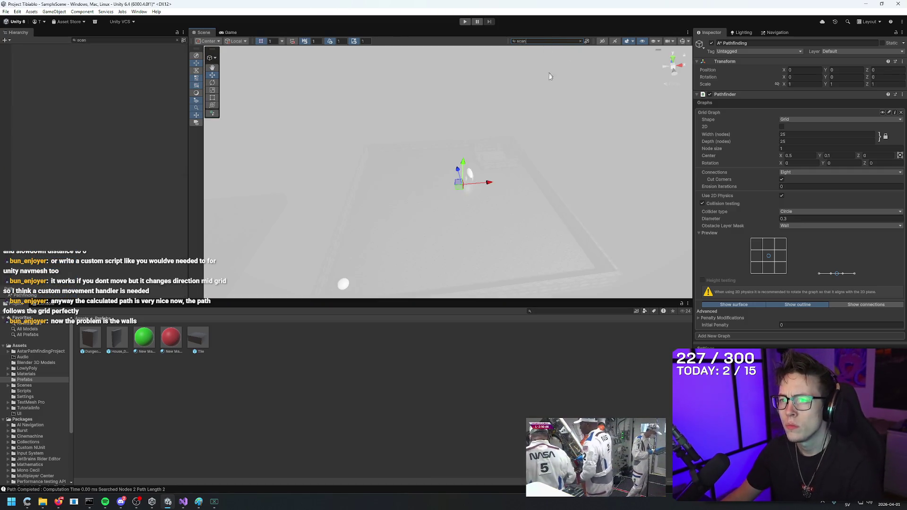
- Clear the 'scan' scene search and review the collision diameter setting
scroll(540, 133, "down", 5)
key("ctrl+a")
key("BackSpace")
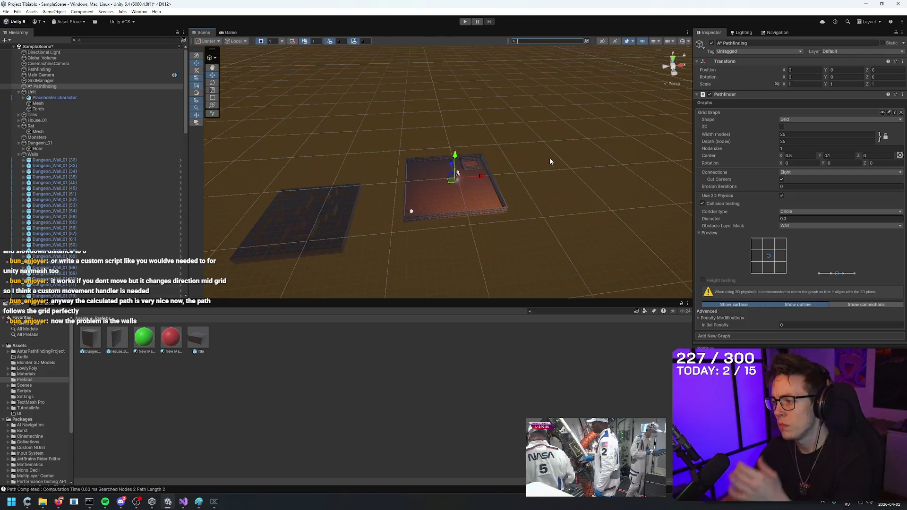
left_click(840, 219)
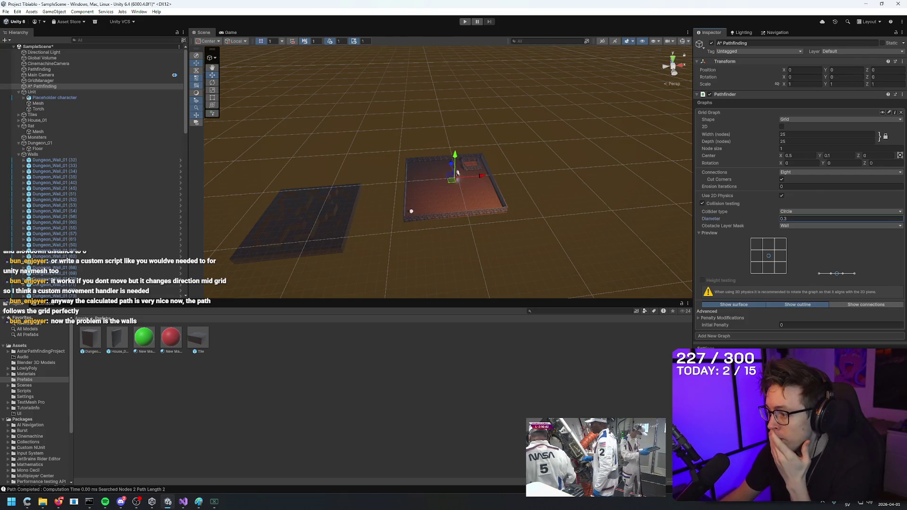
scroll(798, 189, "down", 4)
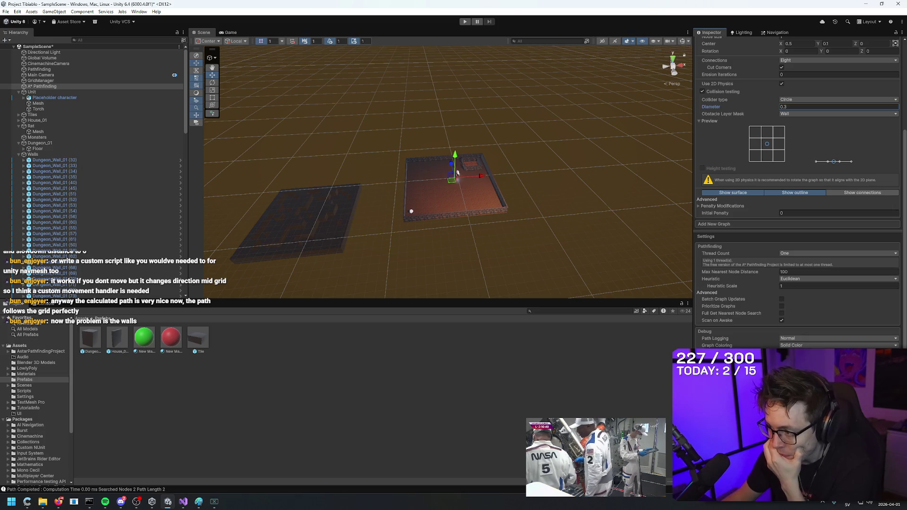
scroll(798, 189, "down", 2)
scroll(739, 335, "up", 5)
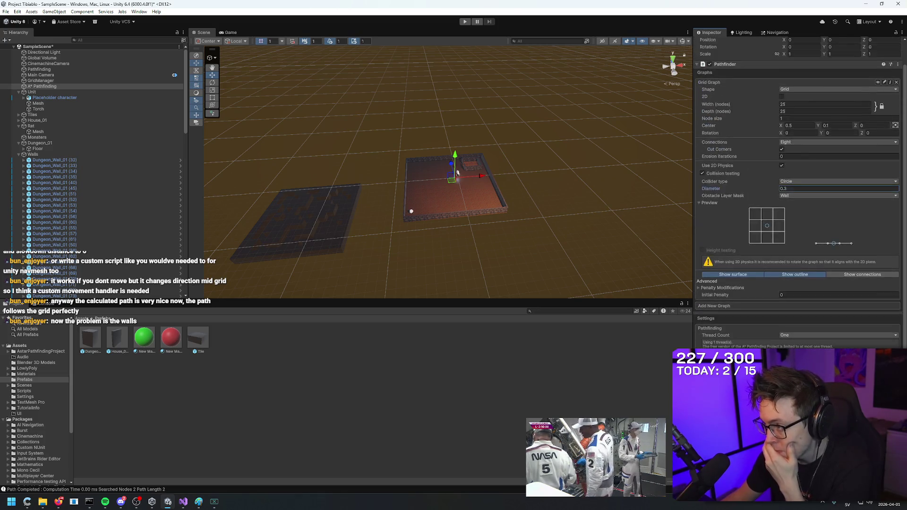
- Orbit closer to the dungeon room and enter Play mode to test pathfinding
left_click(437, 154)
mouse_move(549, 152)
left_mouse_down()
mouse_move(566, 152)
mouse_move(360, 245)
mouse_move(586, 169)
mouse_move(572, 169)
left_mouse_up()
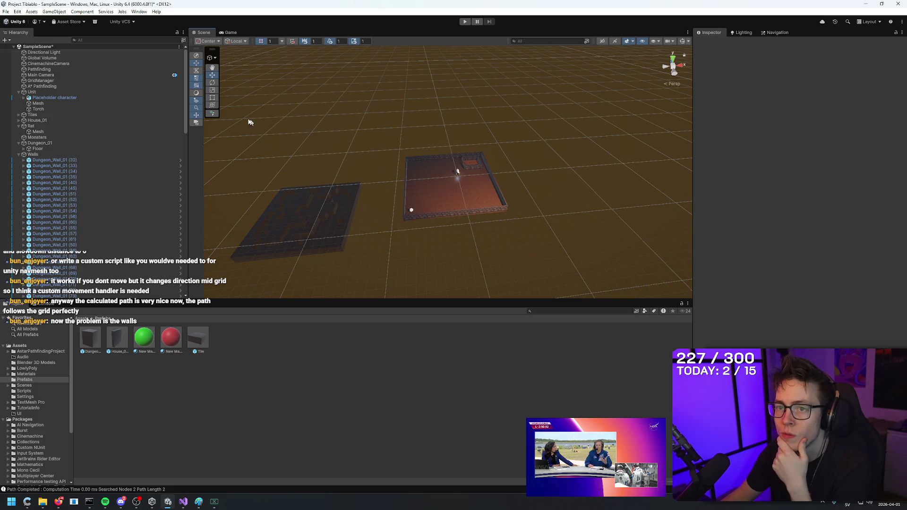
mouse_move(443, 180)
left_mouse_down()
mouse_move(611, 183)
mouse_move(507, 70)
left_mouse_up()
left_click(465, 22)
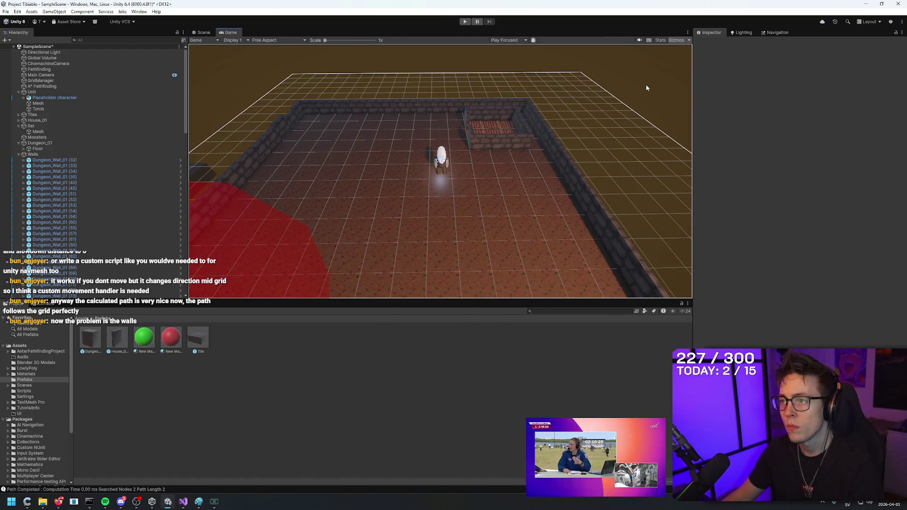
- Return to the Scene view and toggle 2D mode and scene lighting off and back on
left_click(200, 33)
left_click_drag(528, 128, 569, 147)
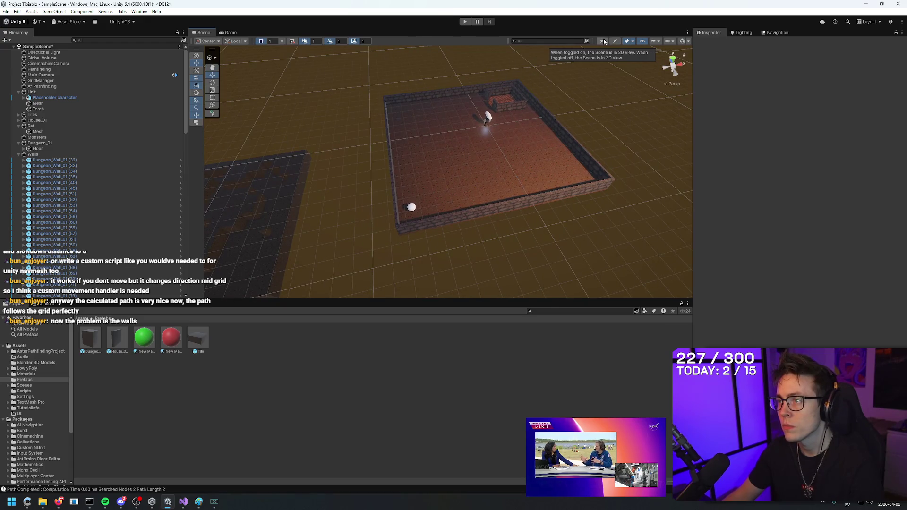
left_click(602, 41)
left_click(603, 41)
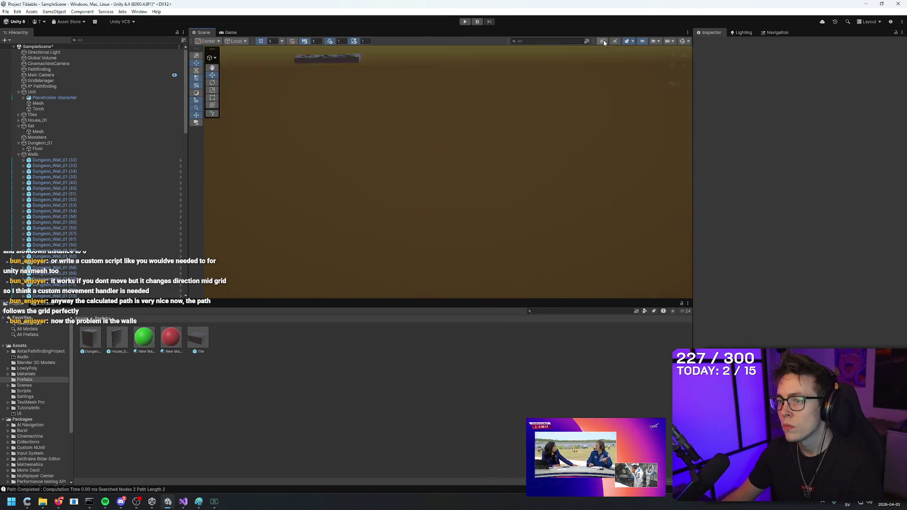
left_click(628, 41)
left_click(627, 41)
- Check the visibility and camera settings dropdowns, then enable Gizmos in the Scene view
left_click(656, 43)
left_click(654, 43)
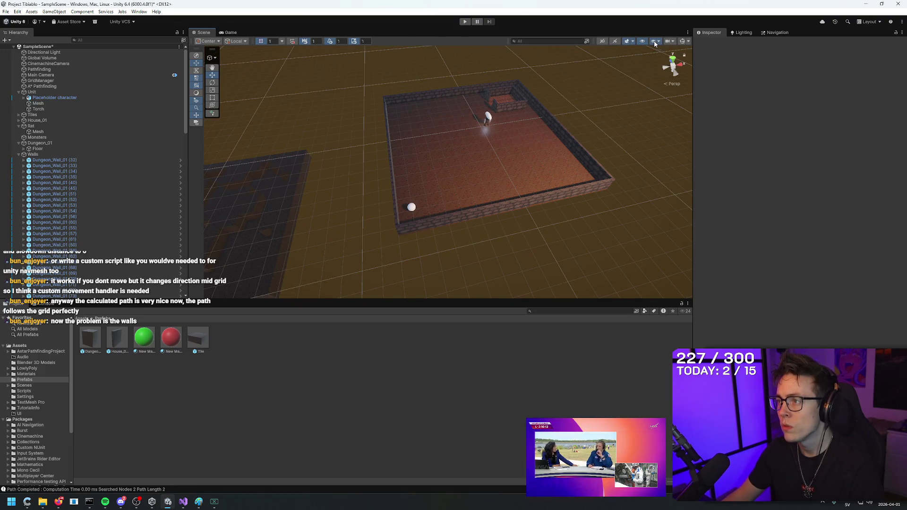
left_click(654, 44)
left_click(656, 43)
left_click(668, 44)
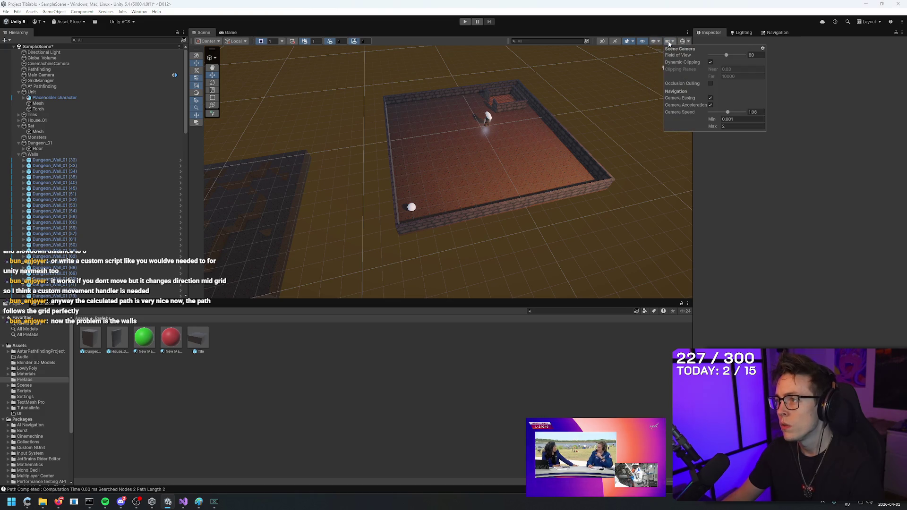
left_click(683, 41)
left_click(684, 41)
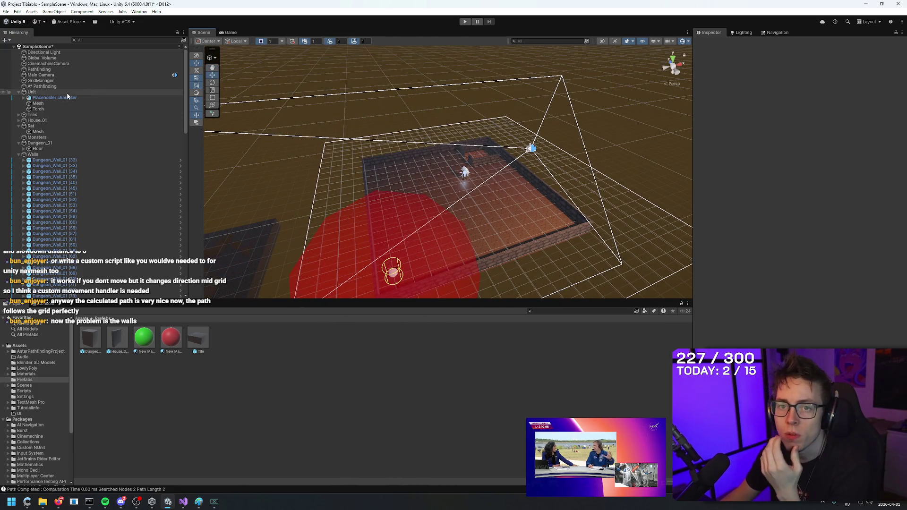
- Select A* Pathfinding, scan the grid graph, and set Diameter to 0.5
left_click(63, 86)
left_click(658, 289)
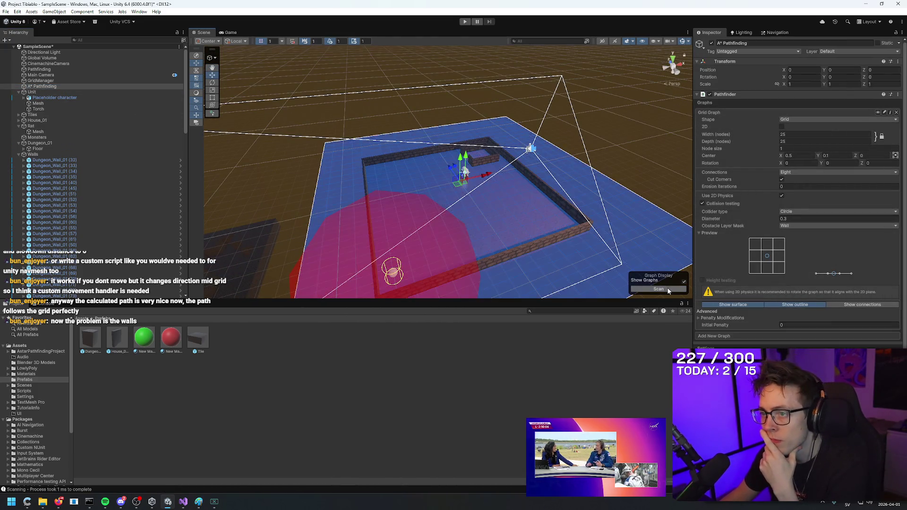
scroll(609, 196, "up", 3)
left_click(797, 219)
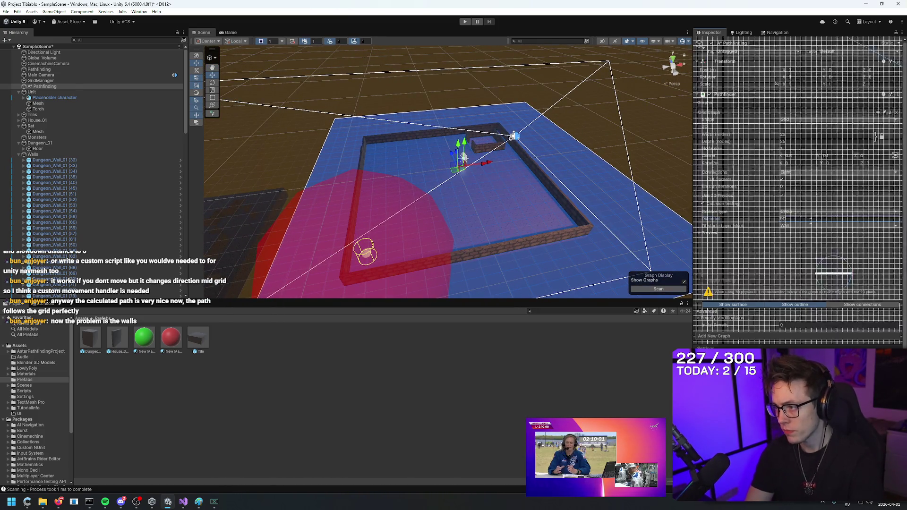
type("0.5")
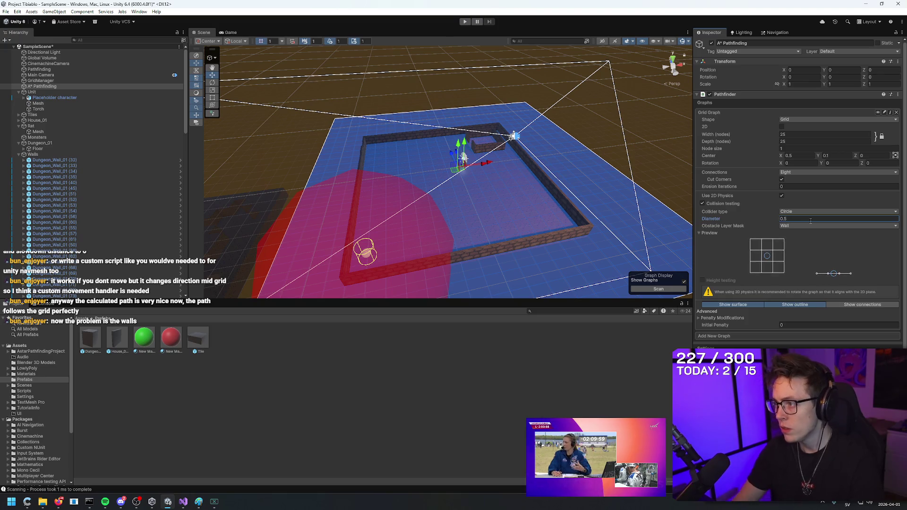
left_click(667, 289)
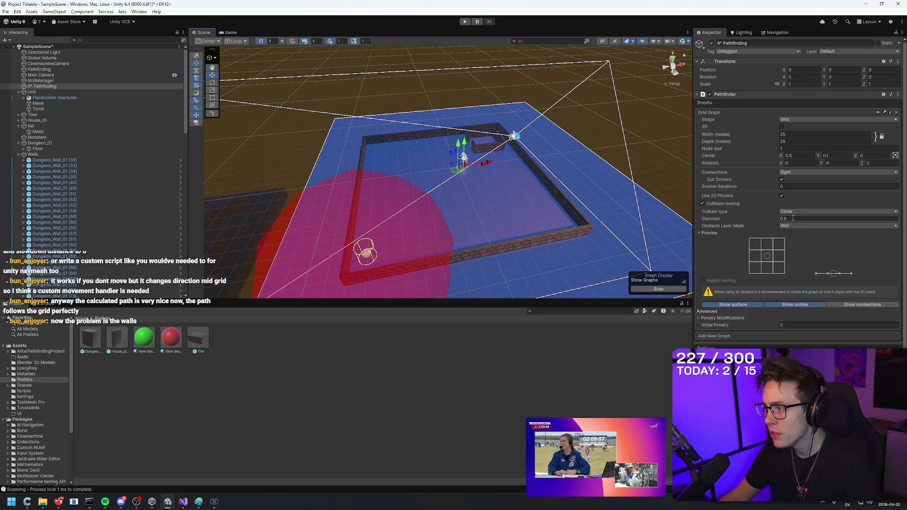
- Raise the Diameter to 0.75 and then 0.8, rescanning after each change
left_click(793, 218)
type("0.75")
left_click(667, 290)
left_click(806, 218)
type("0.8")
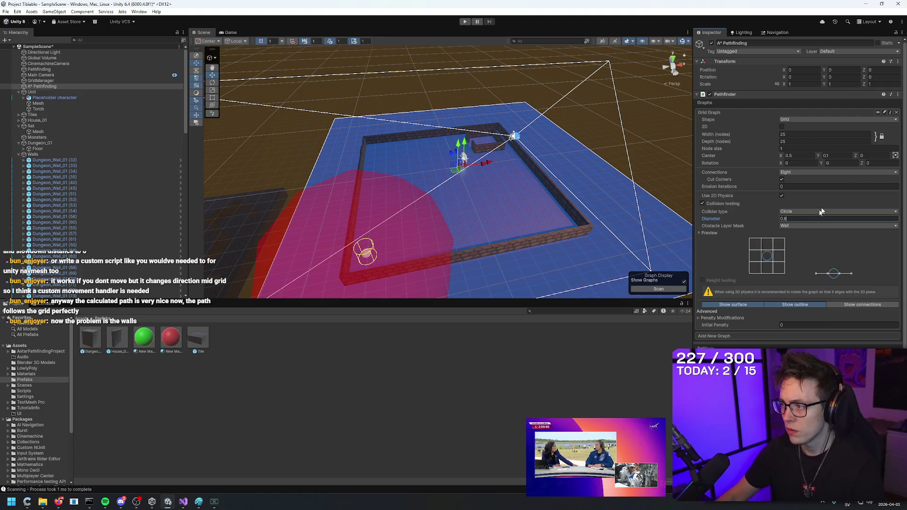
left_click(657, 289)
mouse_move(614, 236)
left_mouse_down()
mouse_move(541, 162)
mouse_move(542, 146)
mouse_move(576, 236)
mouse_move(421, 229)
mouse_move(426, 253)
mouse_move(576, 352)
mouse_move(755, 293)
mouse_move(793, 227)
left_mouse_up()
left_click(804, 217)
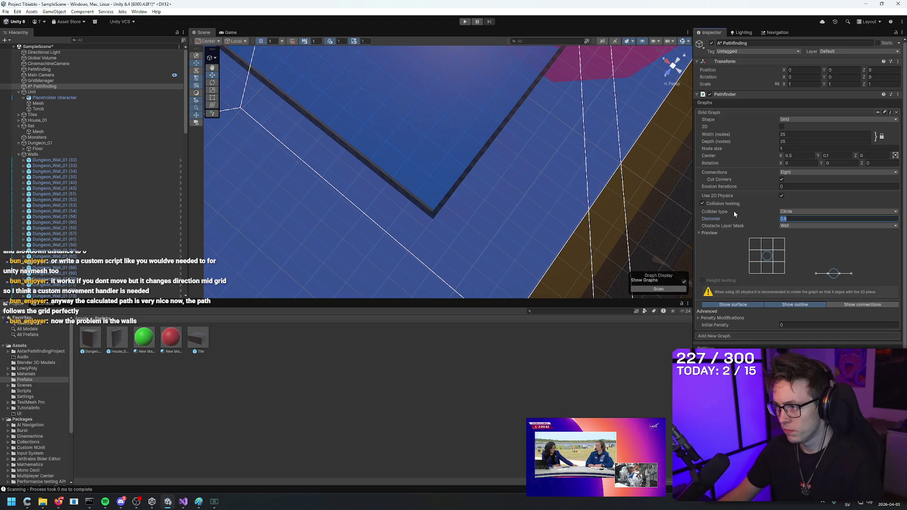
- Rescan the graph with Diameter 0.9 and frame the view on the pathfinding object
type("0.9")
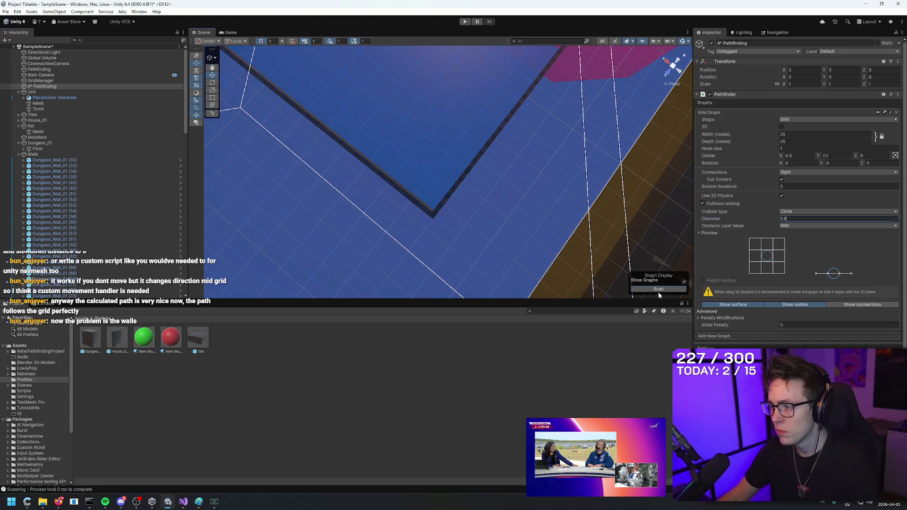
left_click(659, 290)
mouse_move(522, 161)
left_mouse_down()
mouse_move(544, 148)
mouse_move(474, 104)
mouse_move(226, 102)
mouse_move(212, 55)
mouse_move(350, 145)
mouse_move(417, 168)
mouse_move(551, 260)
mouse_move(531, 227)
left_mouse_up()
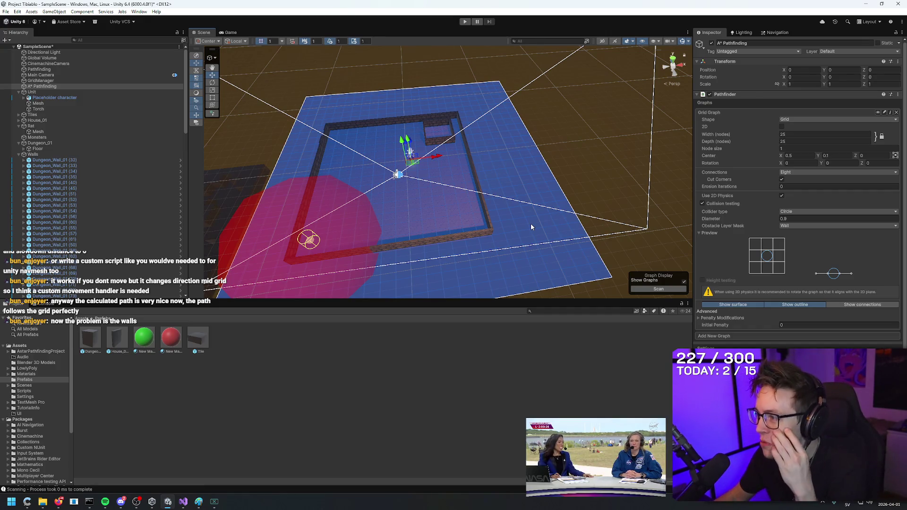
key("f")
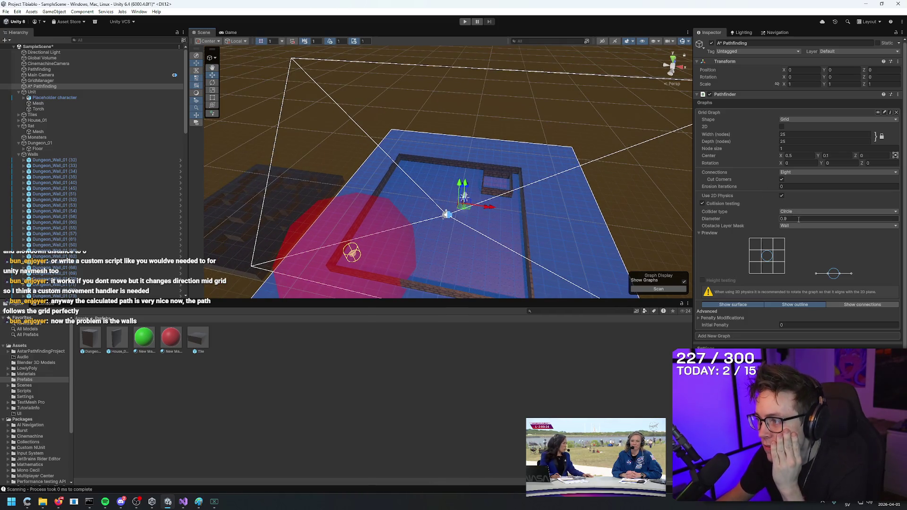
- Switch the collider type to Point and rescan the grid graph
left_click(811, 214)
left_click(802, 229)
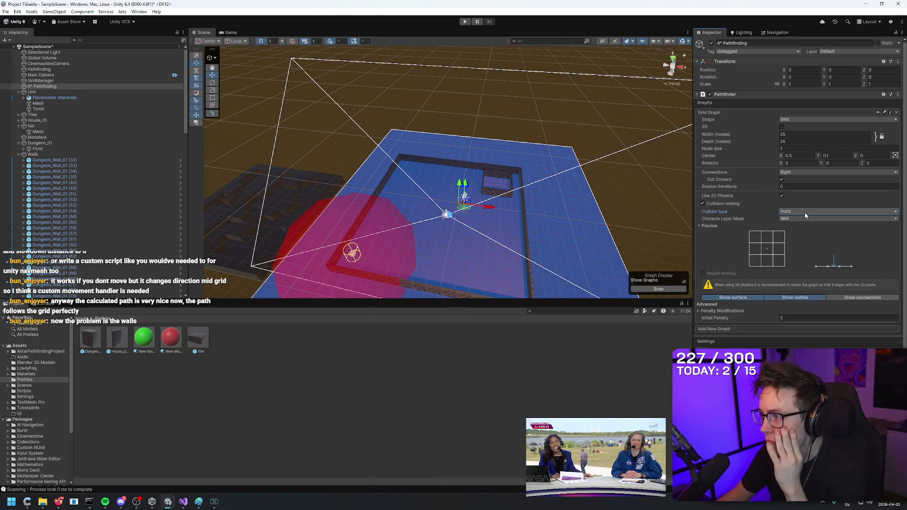
scroll(448, 179, "down", 5)
left_click(665, 289)
left_click(665, 289)
mouse_move(661, 284)
left_mouse_down()
mouse_move(628, 278)
mouse_move(659, 274)
left_mouse_up()
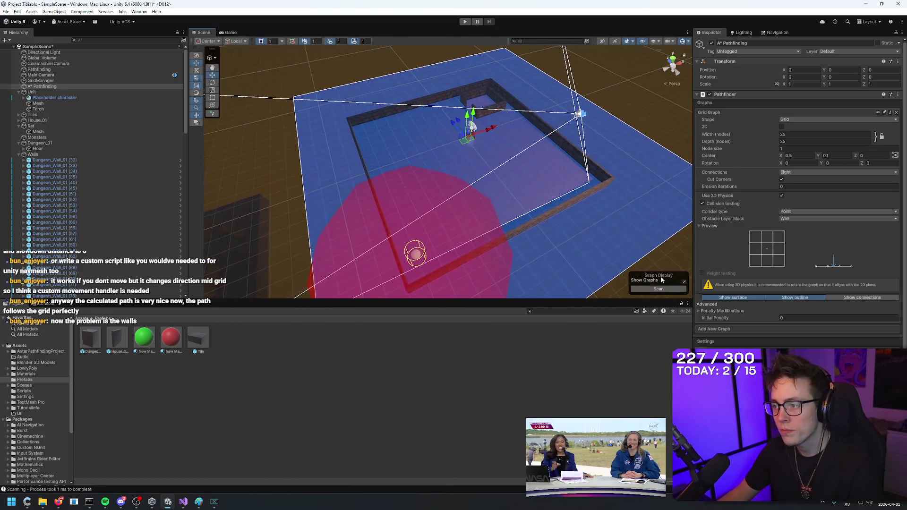
left_click(664, 288)
- Return to a Circle collider with obstacle mask Nothing and Diameter 0.8, then rescan
left_click(798, 219)
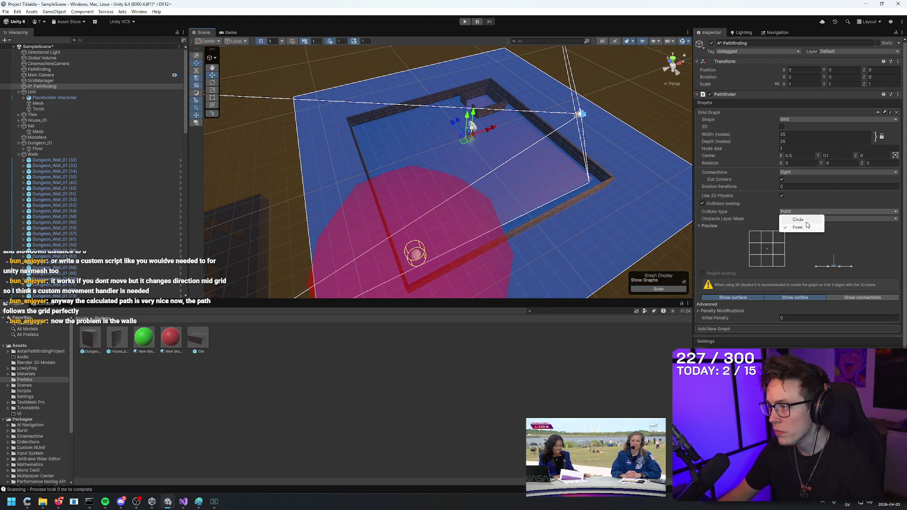
left_click(798, 219)
left_click(790, 226)
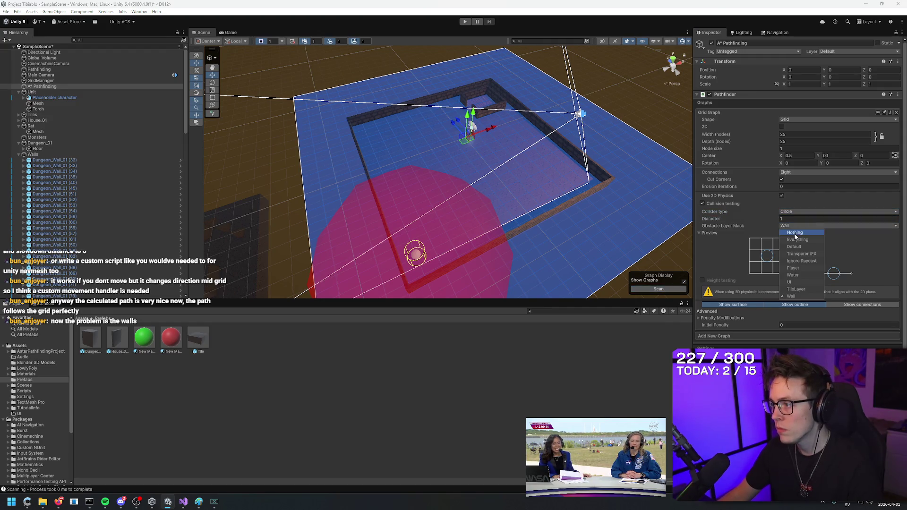
left_click(793, 233)
left_click(796, 217)
type("0.8")
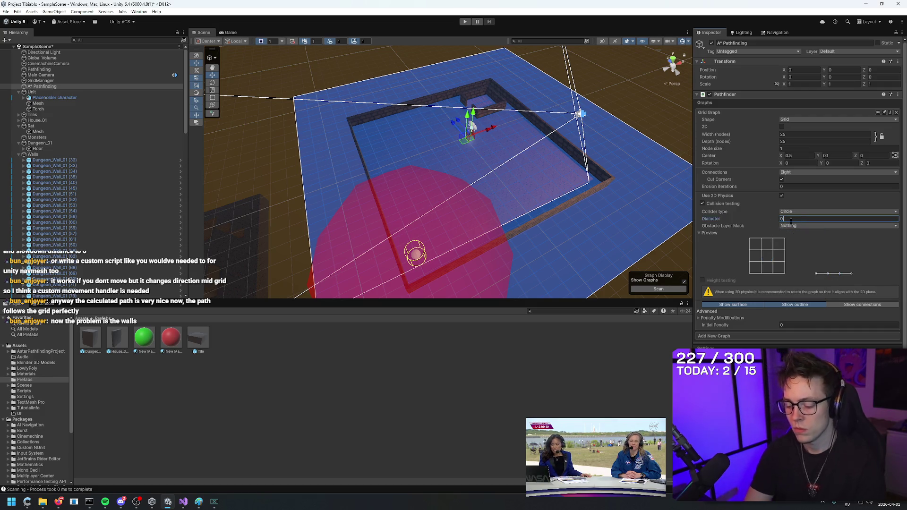
left_click(667, 289)
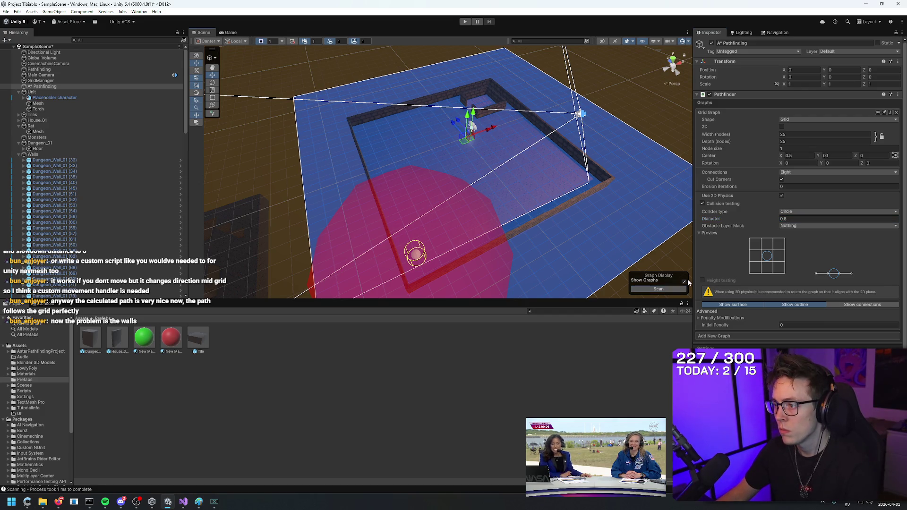
left_click(683, 281)
left_click(684, 281)
left_click(803, 218)
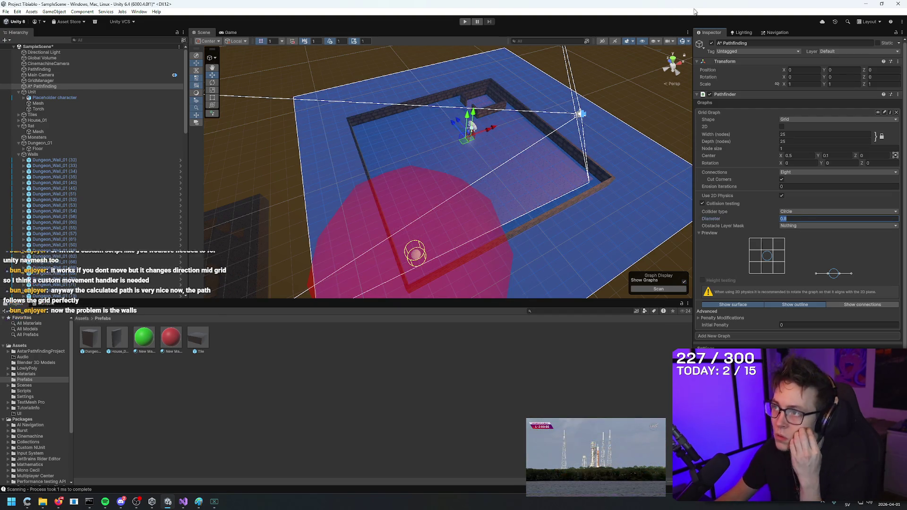
left_click(683, 41)
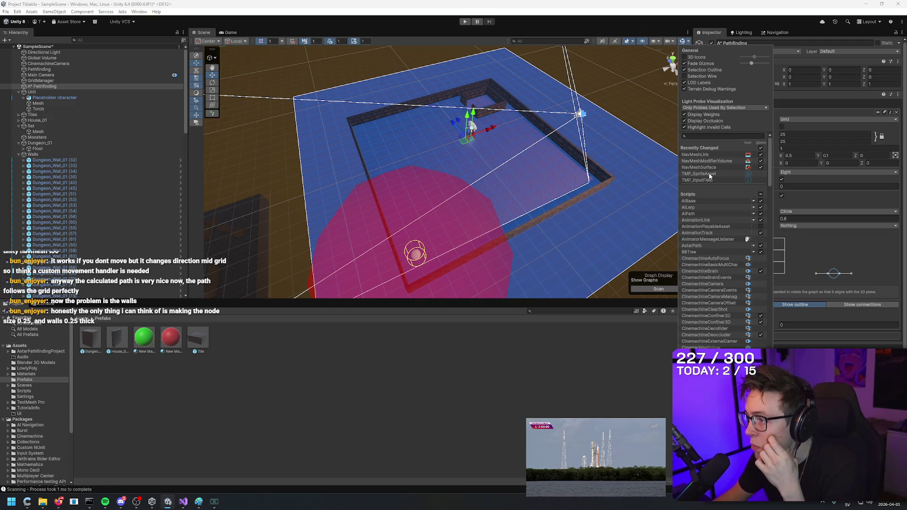
scroll(729, 274, "down", 3)
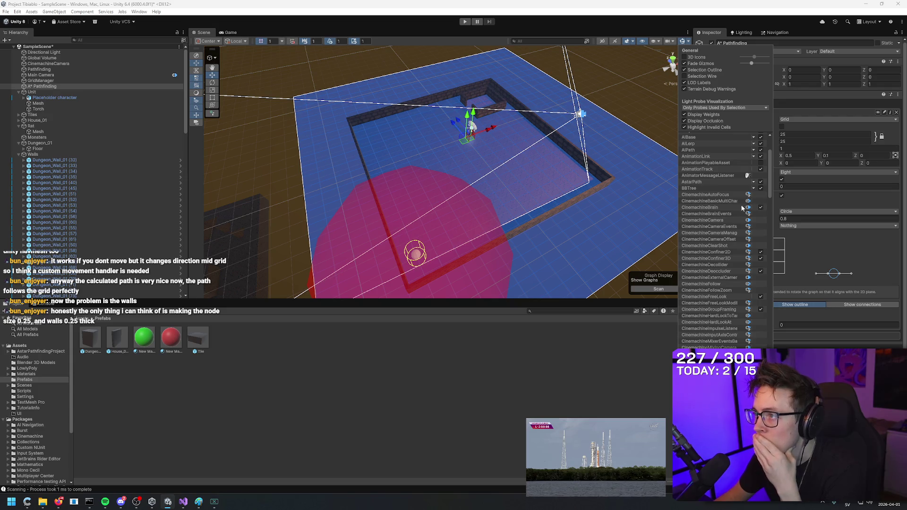
scroll(721, 246, "down", 15)
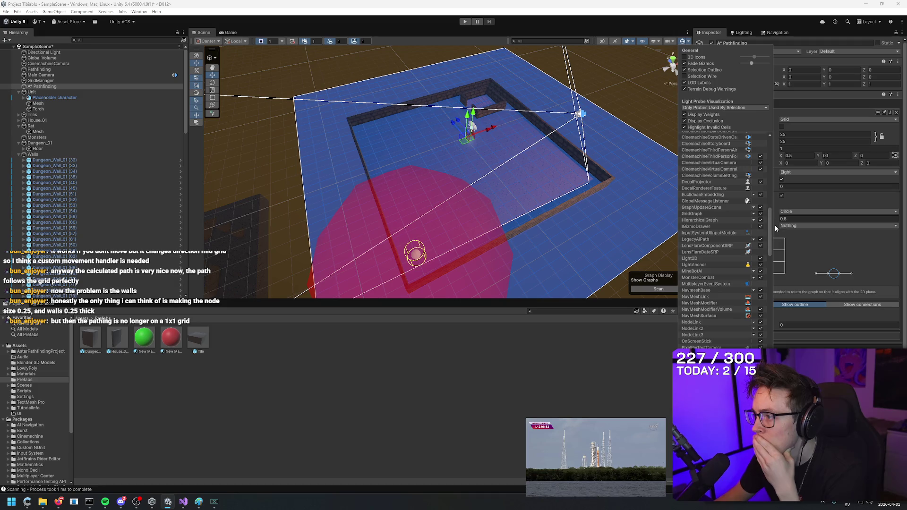
left_click_drag(770, 233, 771, 335)
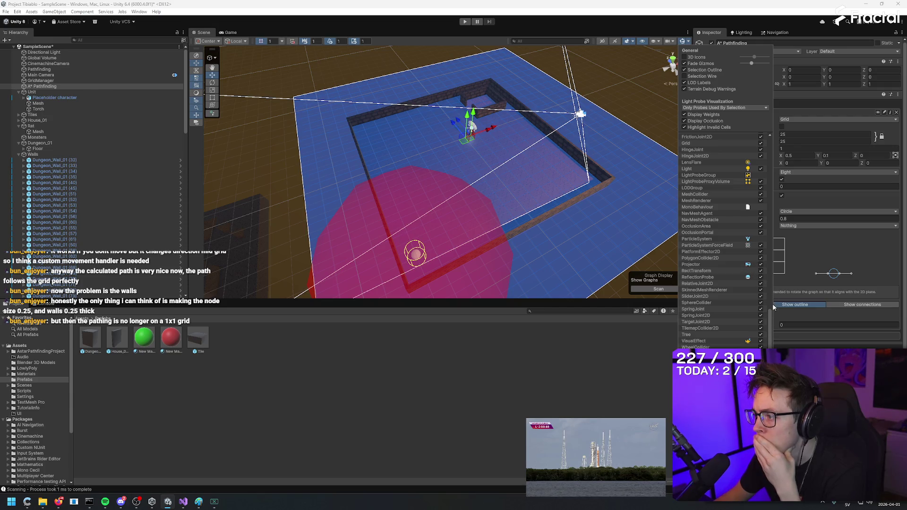
scroll(769, 307, "up", 5)
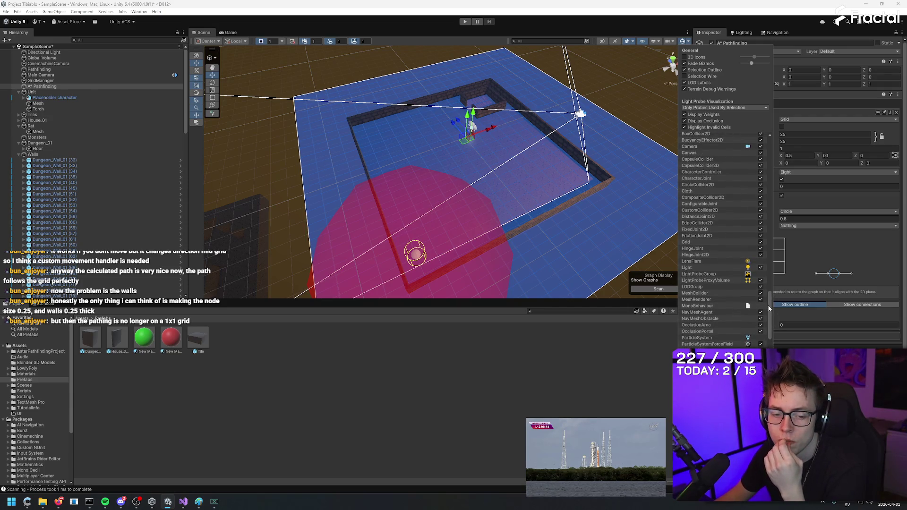
scroll(767, 307, "up", 1)
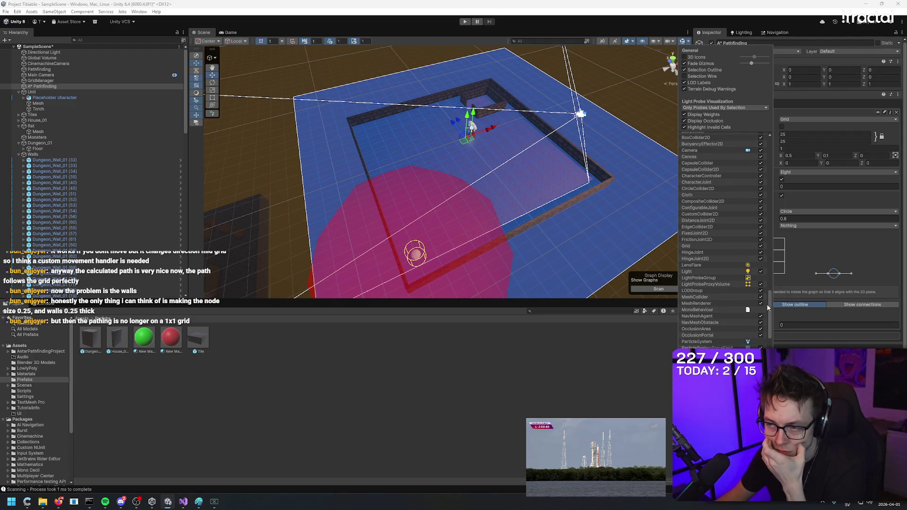
scroll(767, 307, "up", 2)
scroll(765, 304, "up", 1)
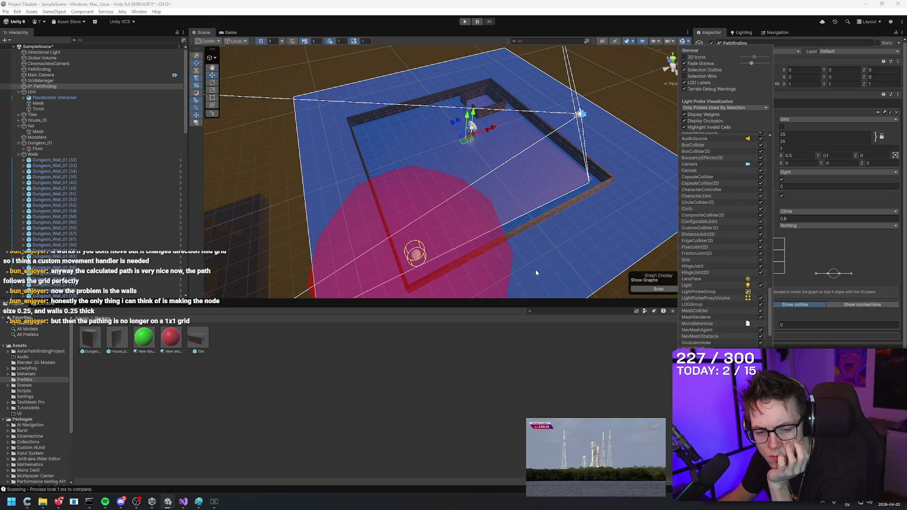
mouse_move(543, 263)
left_mouse_down()
mouse_move(522, 251)
mouse_move(522, 203)
mouse_move(533, 204)
mouse_move(513, 203)
left_mouse_up()
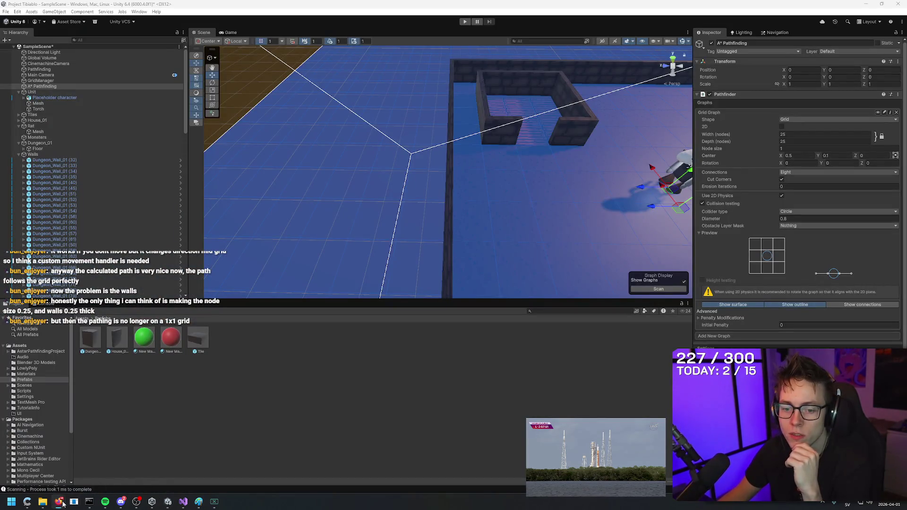
- Check the 'The PERFECT Pathfinding' YouTube tab in the browser, then minimize it
left_click(63, 504)
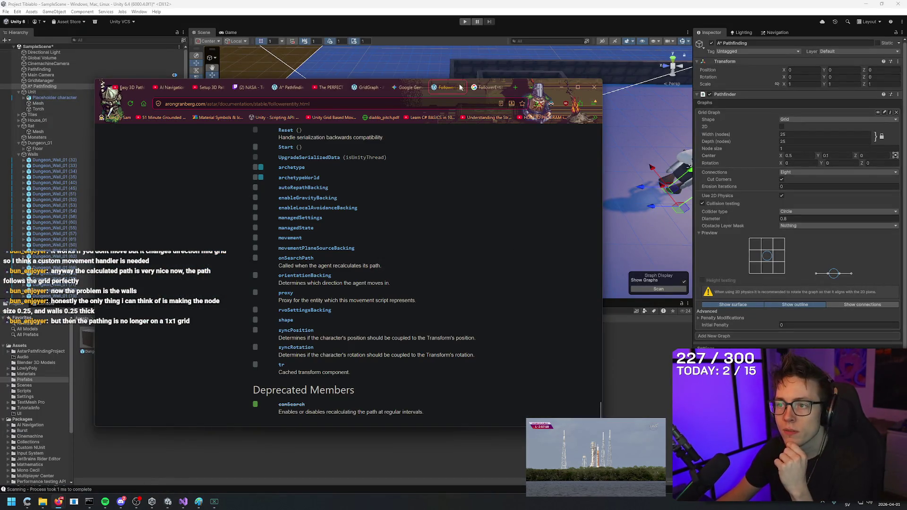
left_click(326, 87)
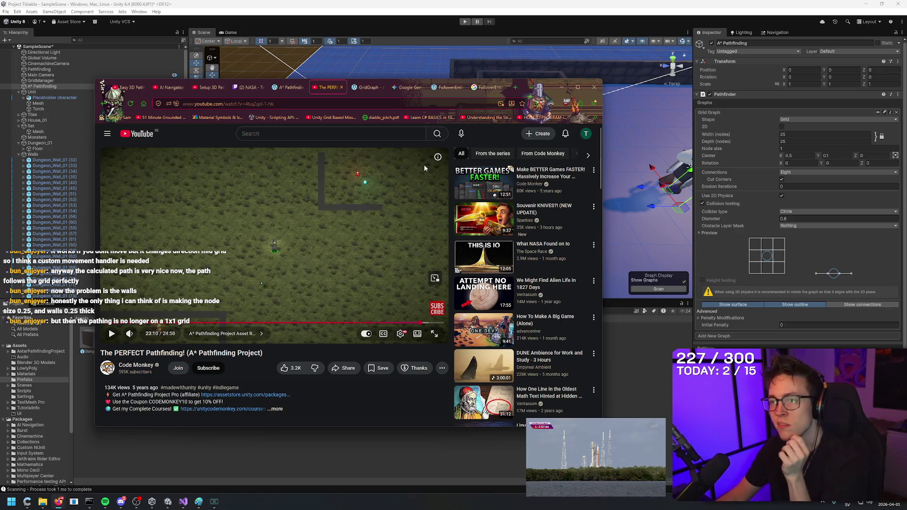
left_click(562, 86)
scroll(457, 202, "down", 3)
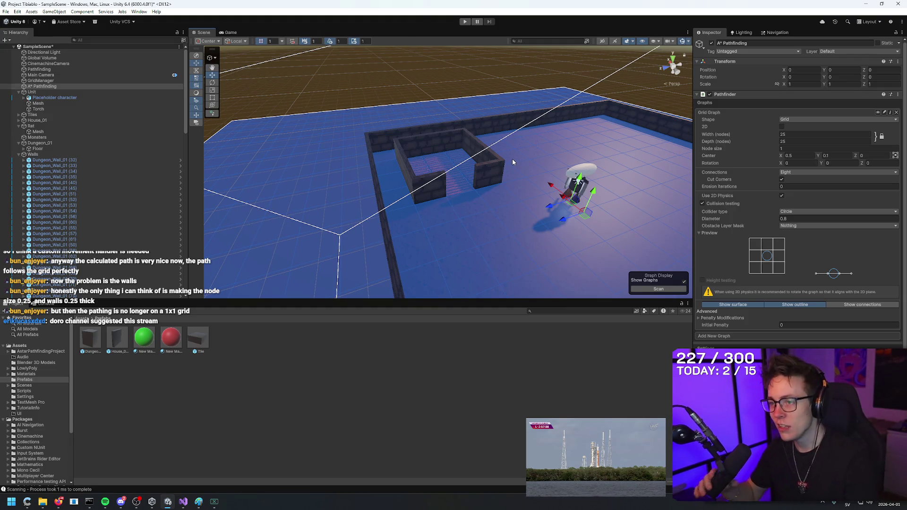
- Fly toward the character, orbit to a top-down dungeon view, then bring up the forum thread
mouse_move(512, 150)
left_mouse_down()
mouse_move(546, 208)
mouse_move(516, 204)
mouse_move(487, 160)
mouse_move(226, 132)
left_mouse_up()
scroll(519, 205, "up", 3)
mouse_move(142, 123)
left_mouse_down()
mouse_move(163, 52)
mouse_move(177, 227)
mouse_move(185, 211)
mouse_move(124, 211)
mouse_move(185, 187)
mouse_move(184, 178)
left_mouse_up()
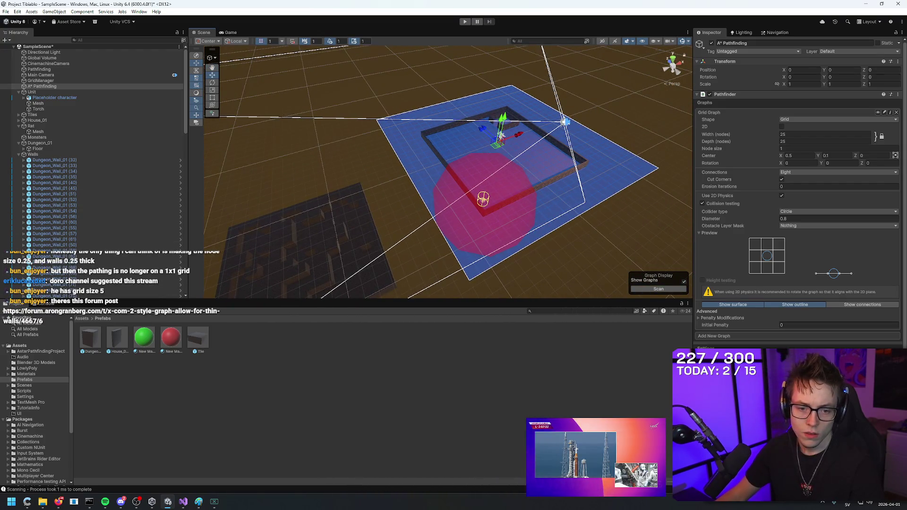
left_click(58, 501)
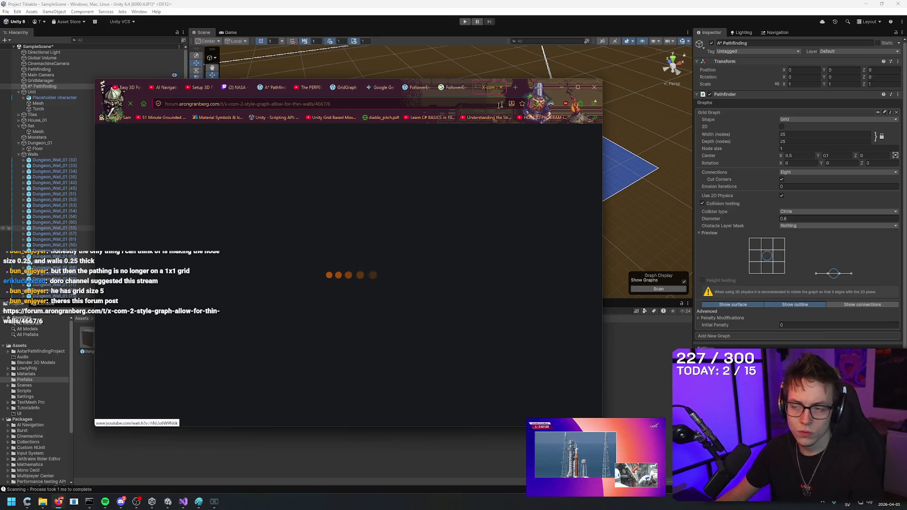
- Position the forum window and read the thread's line about detecting thin walls
mouse_move(519, 87)
left_mouse_down()
mouse_move(596, 67)
mouse_move(589, 76)
left_mouse_up()
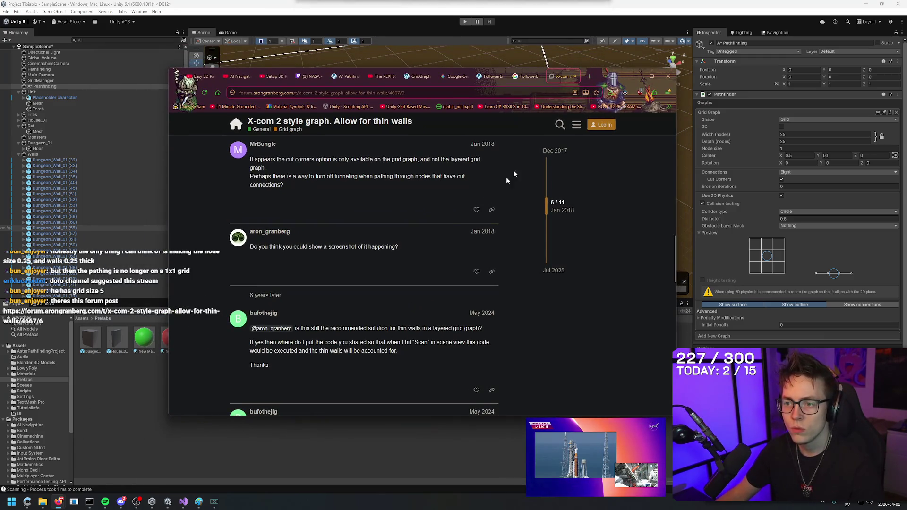
scroll(415, 289, "up", 1)
scroll(415, 290, "up", 1)
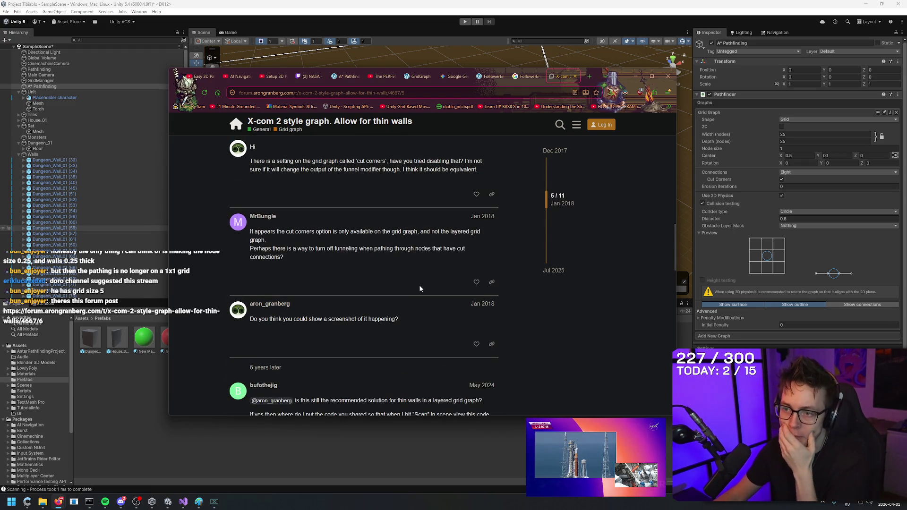
scroll(533, 252, "down", 2)
scroll(535, 245, "up", 1)
scroll(540, 219, "down", 3)
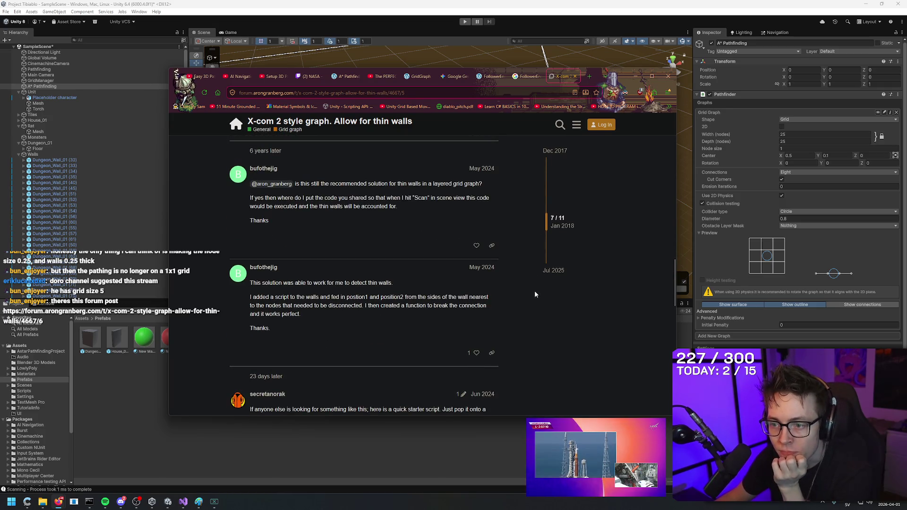
mouse_move(332, 282)
left_mouse_down()
mouse_move(385, 296)
mouse_move(399, 286)
left_mouse_up()
left_click_drag(251, 282, 400, 279)
left_click(411, 284)
scroll(533, 342, "down", 1)
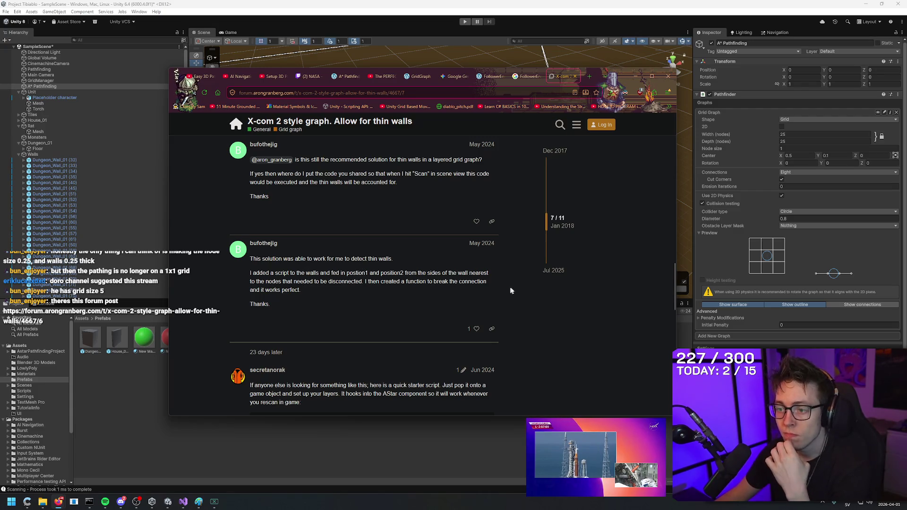
key("Home")
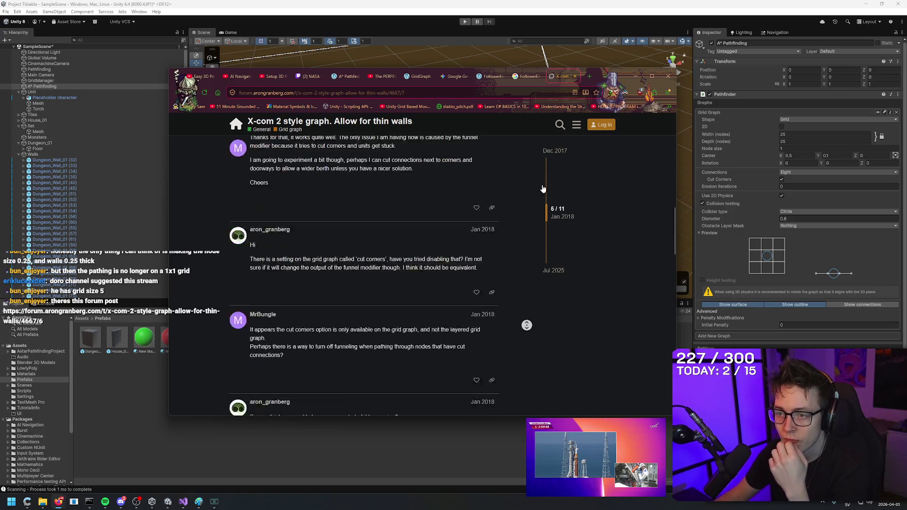
- Reread the original question about blocking paths between nodes and move to the first replies
mouse_move(250, 225)
left_mouse_down()
mouse_move(468, 226)
mouse_move(469, 236)
left_mouse_up()
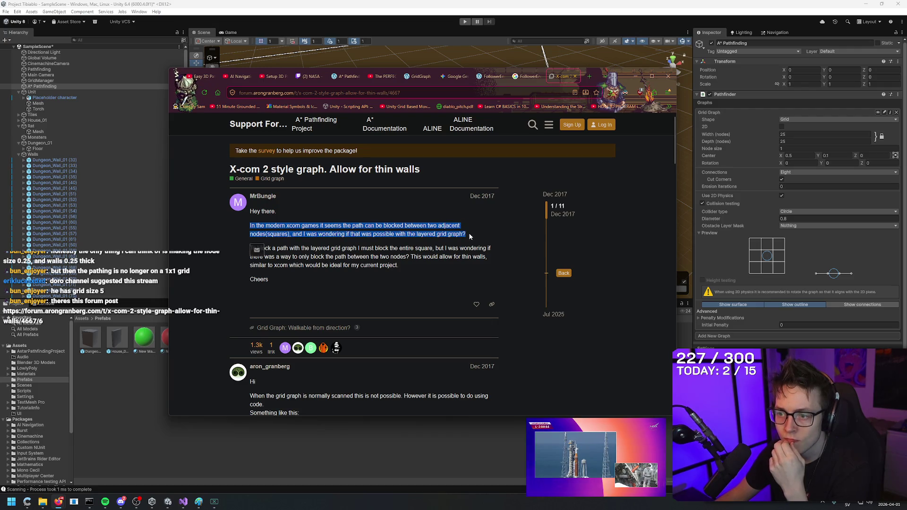
left_click(469, 235)
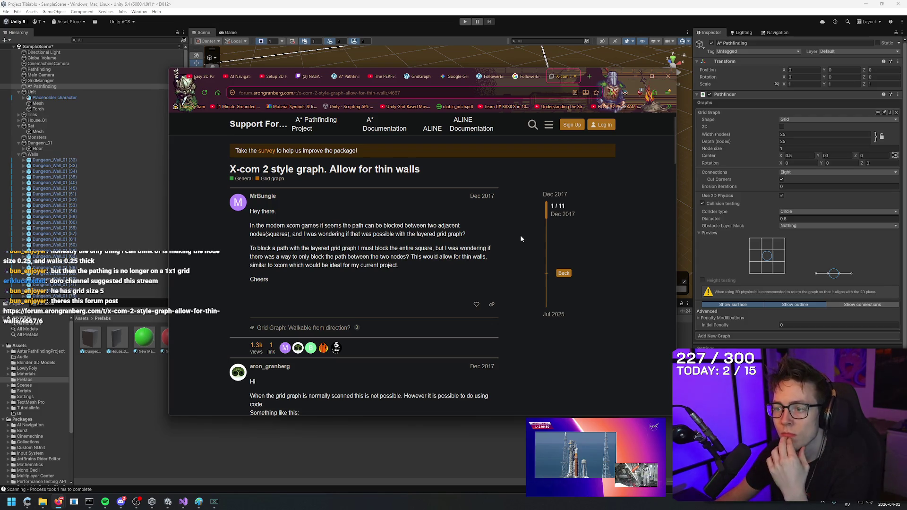
mouse_move(376, 214)
left_mouse_down()
mouse_move(495, 225)
mouse_move(504, 264)
left_mouse_up()
left_click(504, 264)
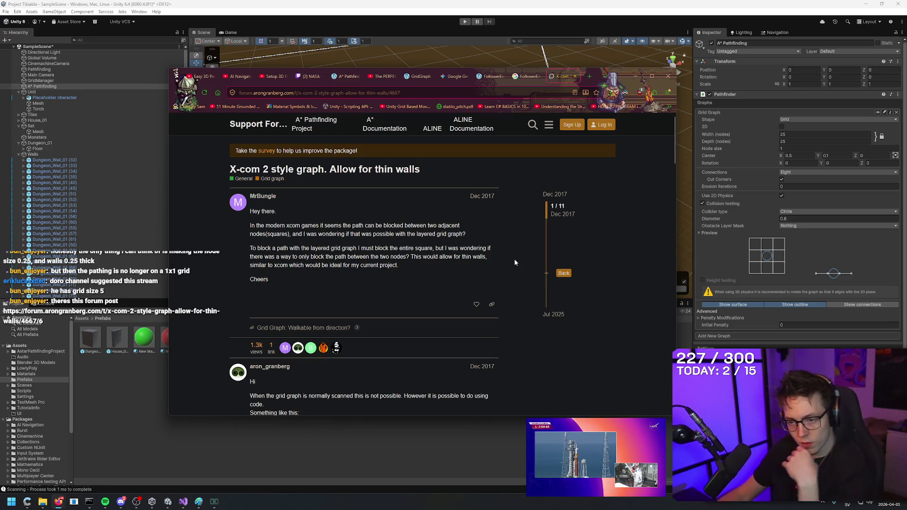
middle_click(522, 226)
left_click(524, 281)
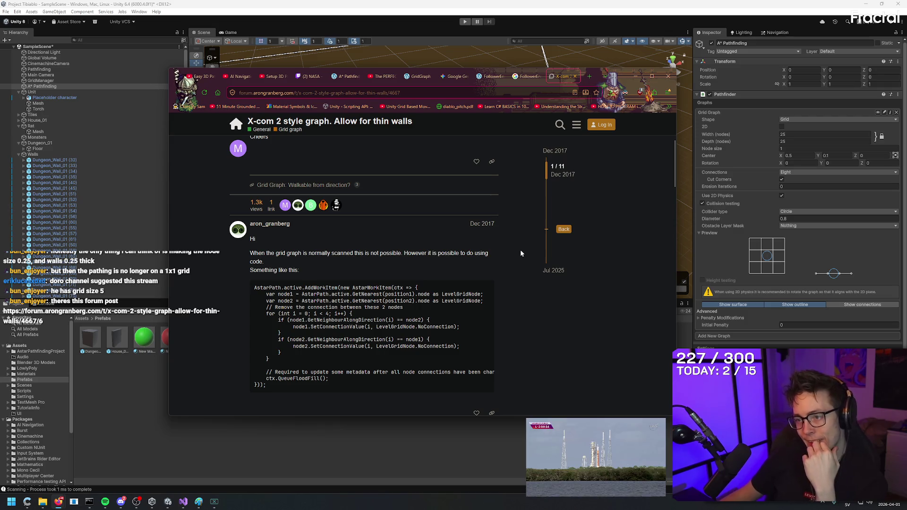
scroll(523, 251, "down", 2)
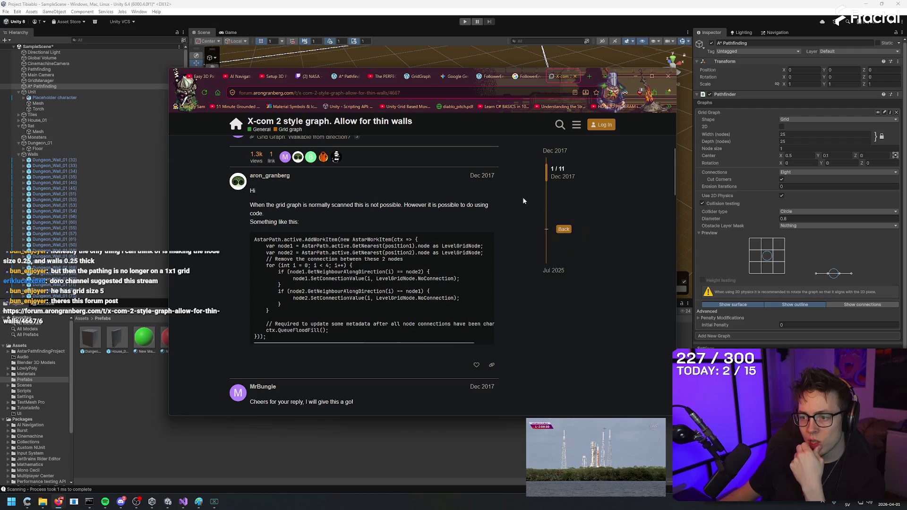
middle_click(523, 209)
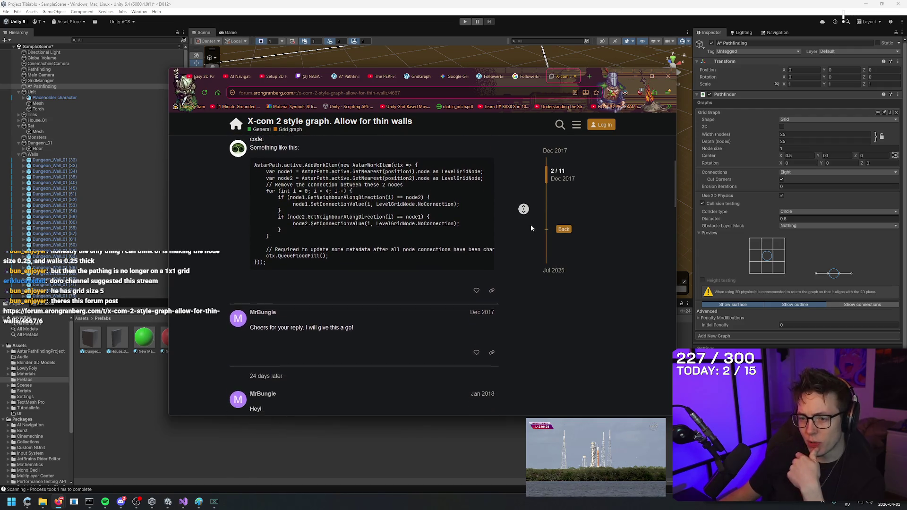
middle_click(525, 253)
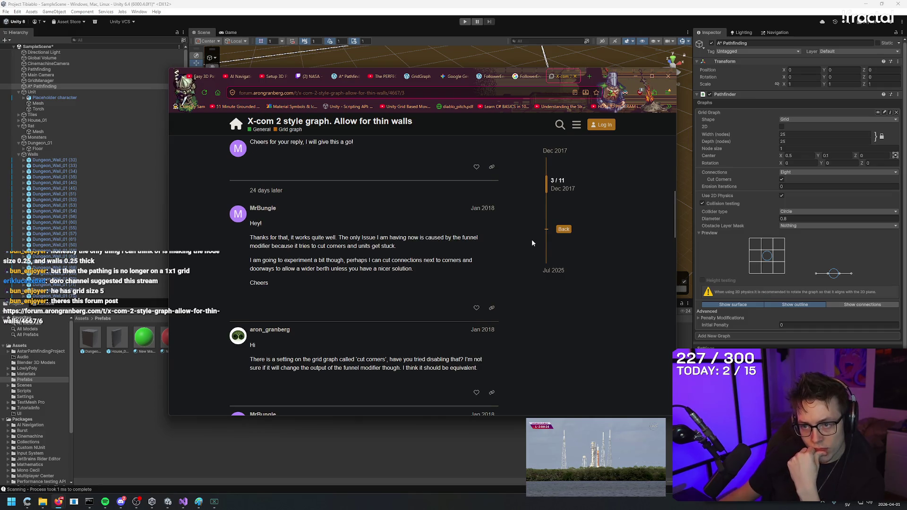
- Scroll through the follow-up replies to the WallPostProcessor starter script code
scroll(533, 193, "down", 3)
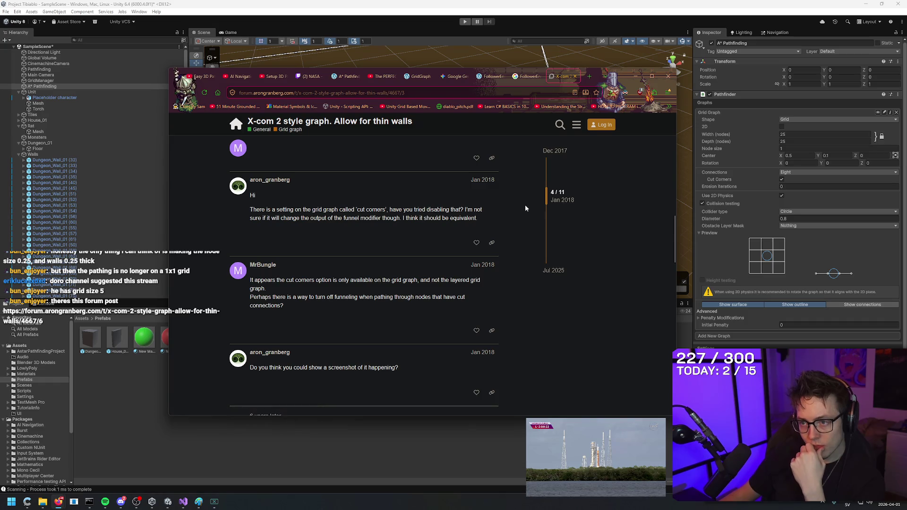
scroll(533, 213, "down", 10)
scroll(520, 244, "down", 10)
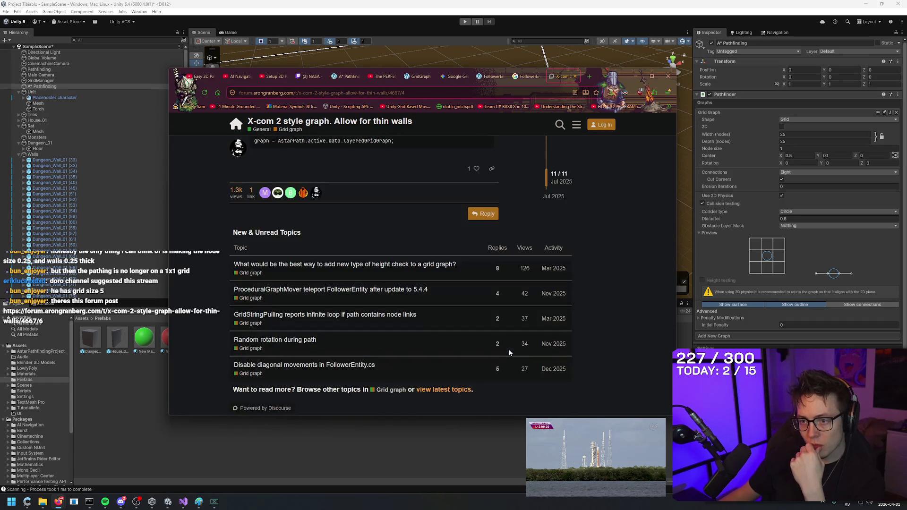
scroll(543, 293, "up", 5)
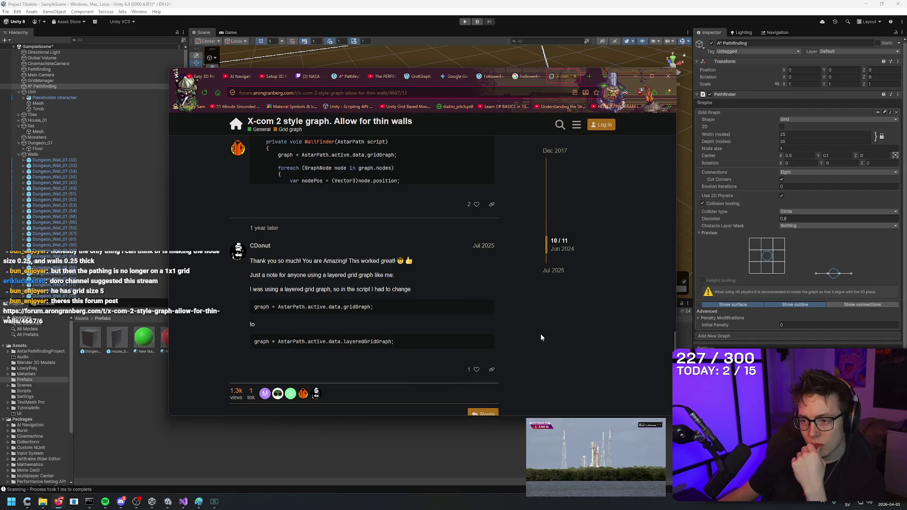
scroll(545, 320, "up", 1)
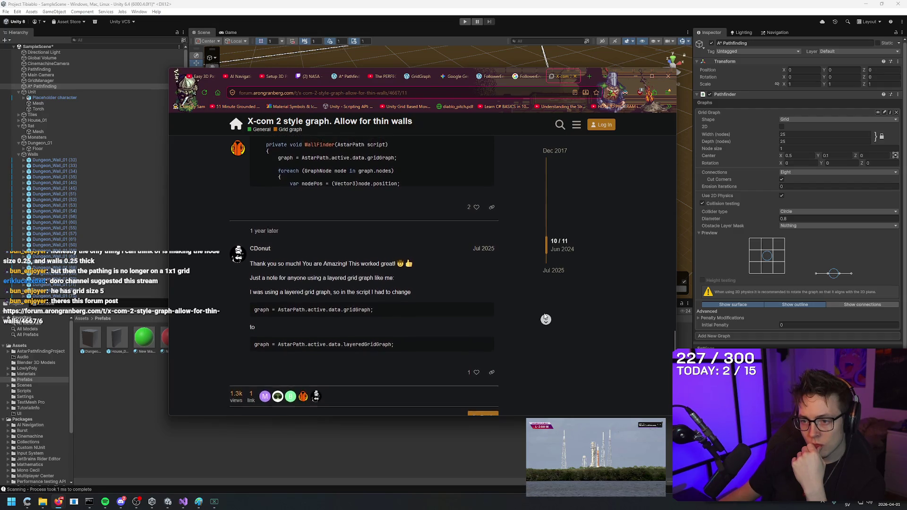
scroll(544, 317, "up", 1)
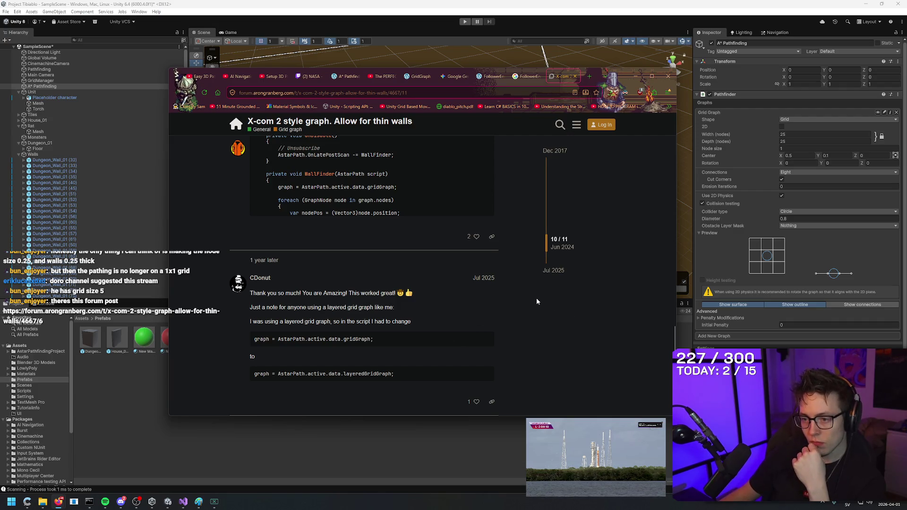
scroll(536, 297, "up", 3)
scroll(536, 299, "up", 2)
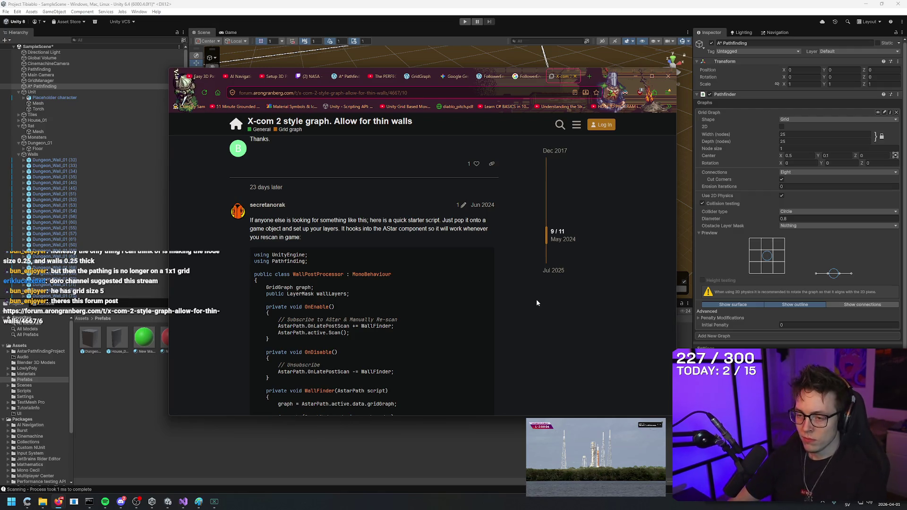
middle_click(520, 298)
scroll(422, 318, "down", 3)
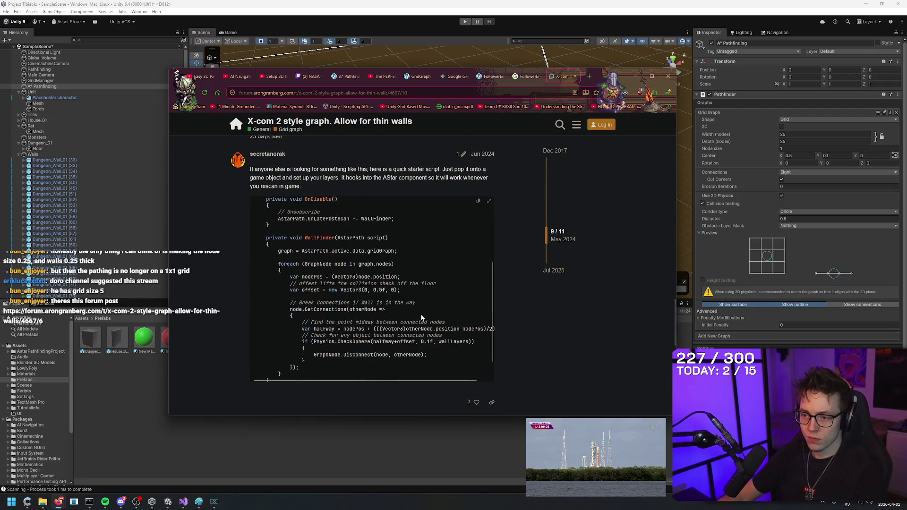
scroll(423, 303, "down", 1)
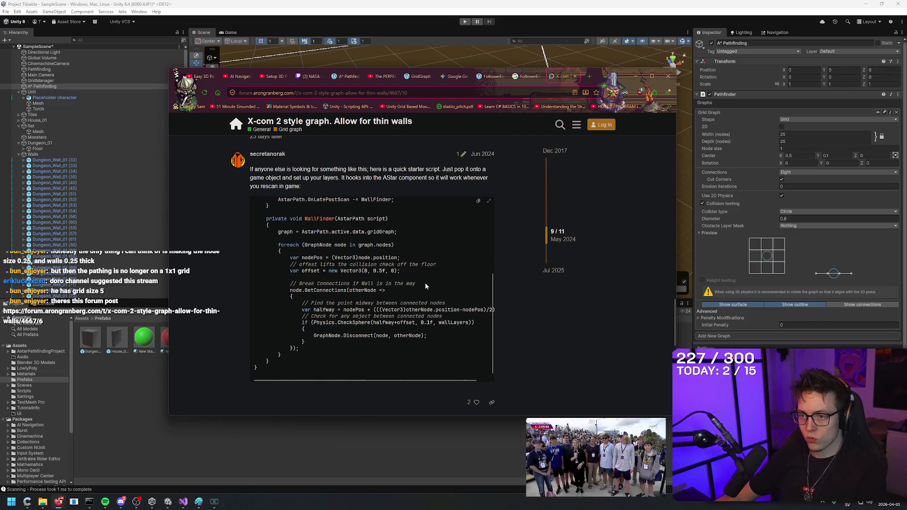
scroll(425, 286, "up", 4)
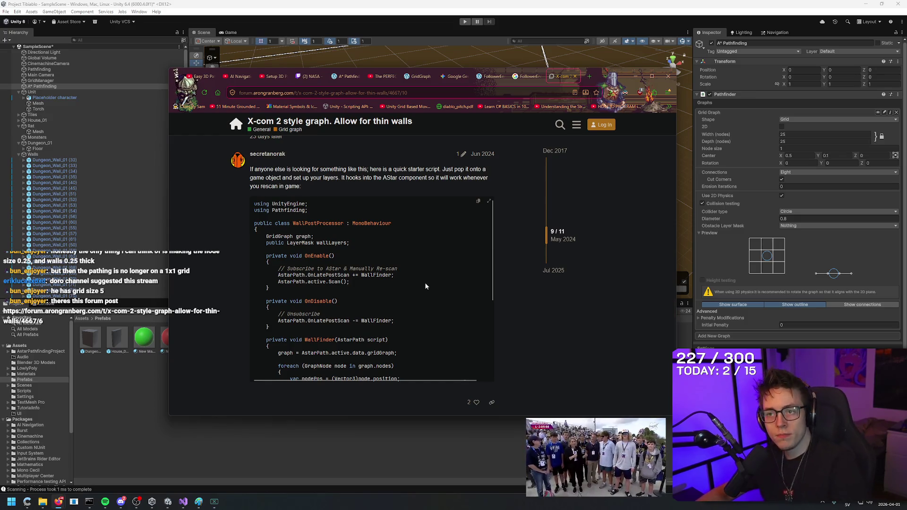
- Switch back to Unity, deselect A* Pathfinding, and orbit around the grid-covered dungeon room
key("alt+Tab")
mouse_move(511, 173)
left_mouse_down()
mouse_move(650, 171)
mouse_move(632, 219)
mouse_move(488, 230)
left_mouse_up()
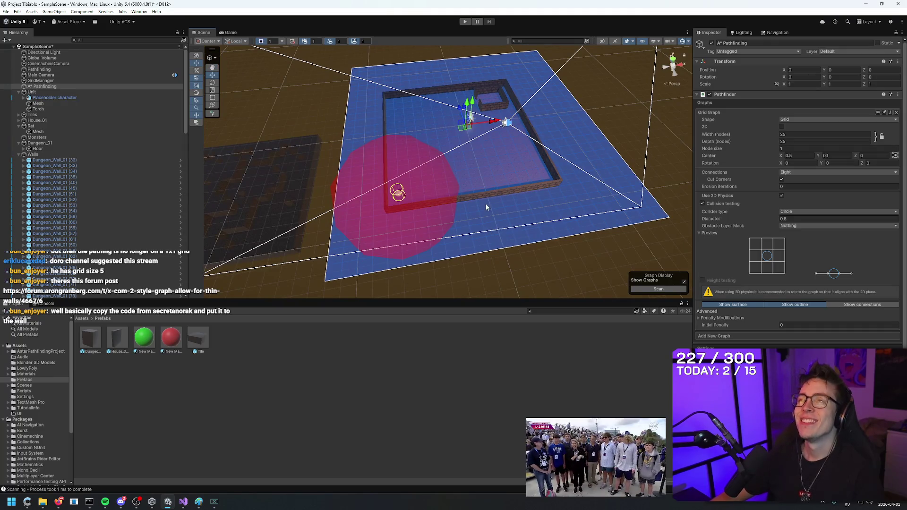
scroll(587, 170, "up", 3)
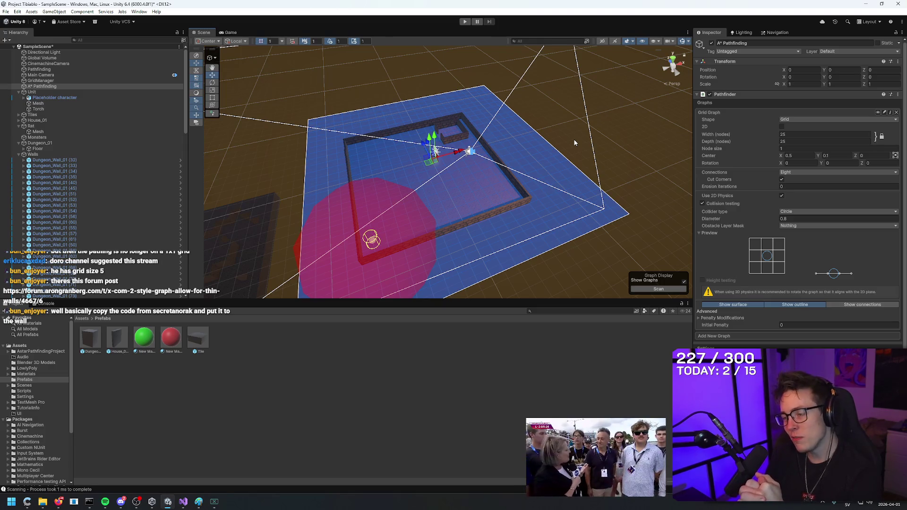
left_click(574, 143)
mouse_move(574, 142)
left_mouse_down()
mouse_move(616, 150)
mouse_move(539, 121)
mouse_move(536, 165)
mouse_move(609, 203)
mouse_move(547, 198)
mouse_move(561, 157)
mouse_move(492, 272)
mouse_move(611, 259)
mouse_move(469, 247)
mouse_move(433, 227)
mouse_move(528, 180)
mouse_move(500, 125)
mouse_move(512, 253)
mouse_move(537, 219)
mouse_move(542, 232)
left_mouse_up()
scroll(542, 232, "down", 5)
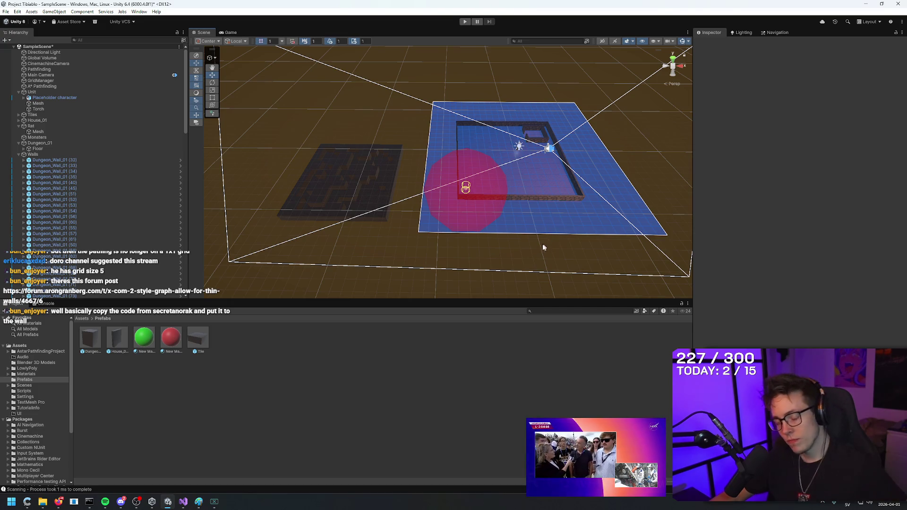
scroll(445, 248, "up", 1)
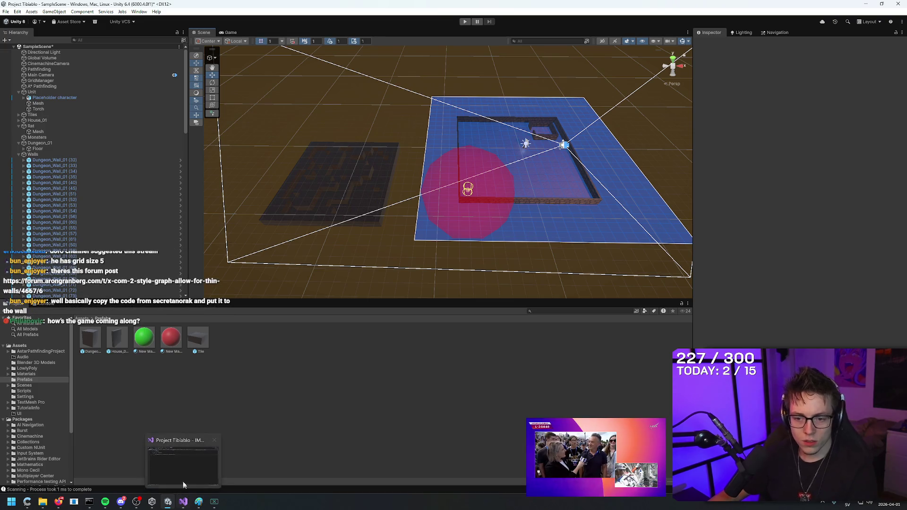
- In the forum thread, search for 'secret' to locate the connection-removing code block and copy it
left_click(58, 501)
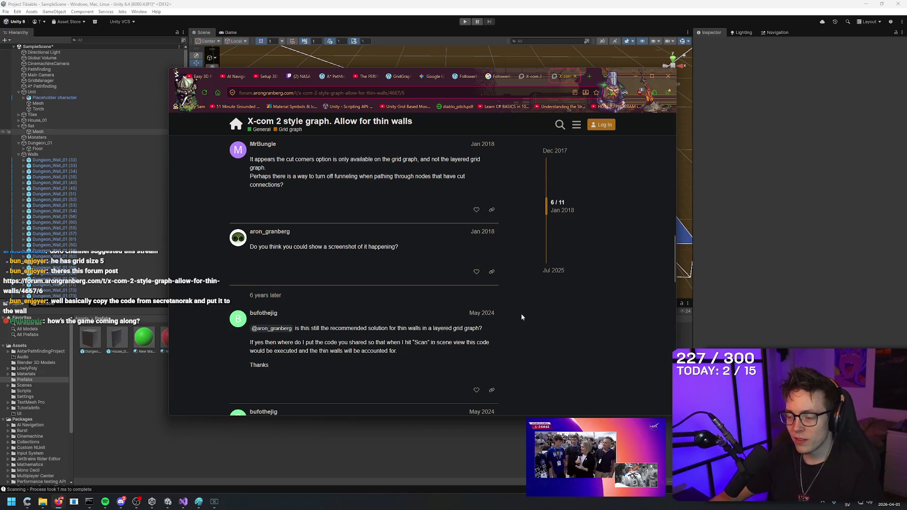
scroll(520, 311, "up", 10)
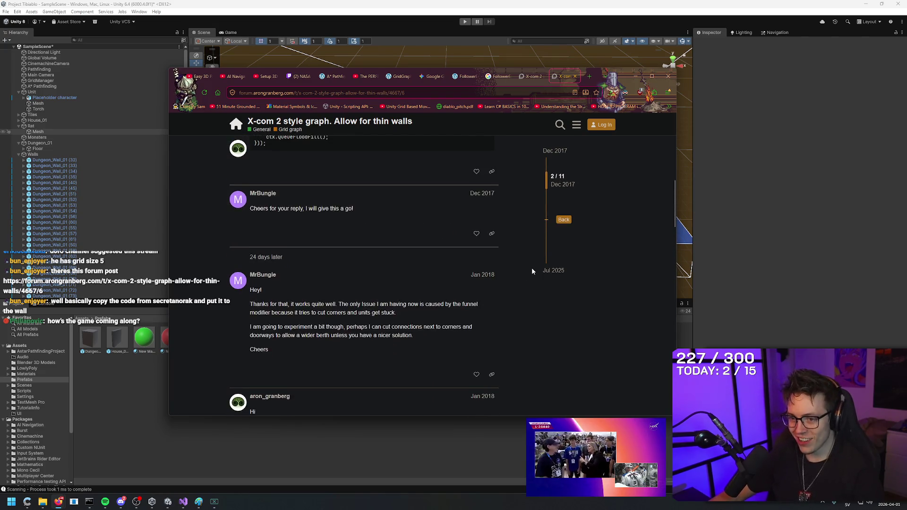
scroll(538, 288, "down", 5)
key("ctrl+f")
type("seq")
scroll(559, 323, "up", 10)
key("BackSpace")
type("cret")
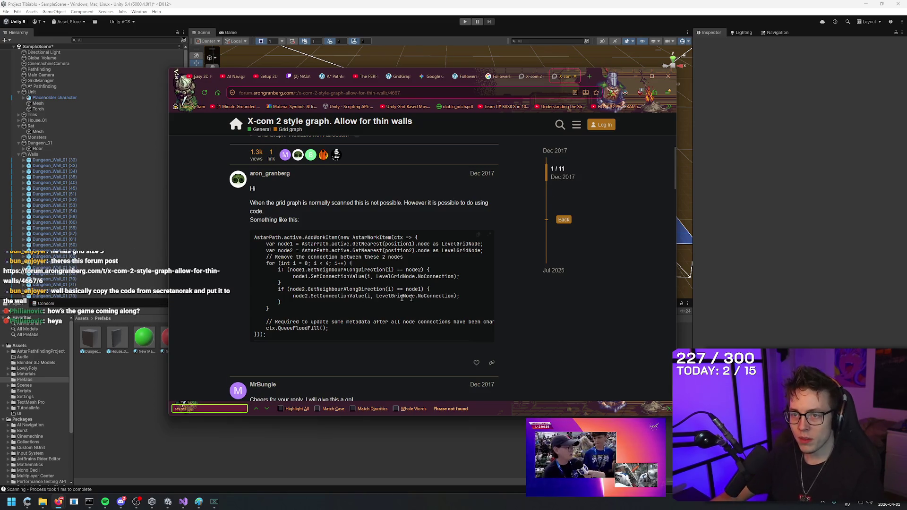
left_click(269, 410)
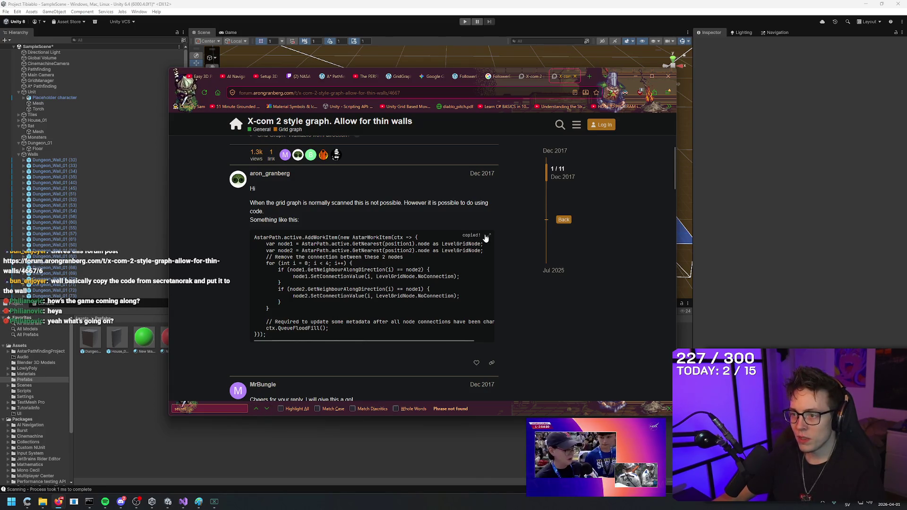
- Back in Unity, start Play mode to test the rat's pathing
left_click(729, 221)
mouse_move(729, 221)
left_mouse_down()
mouse_move(597, 136)
mouse_move(486, 179)
left_mouse_up()
left_click(465, 22)
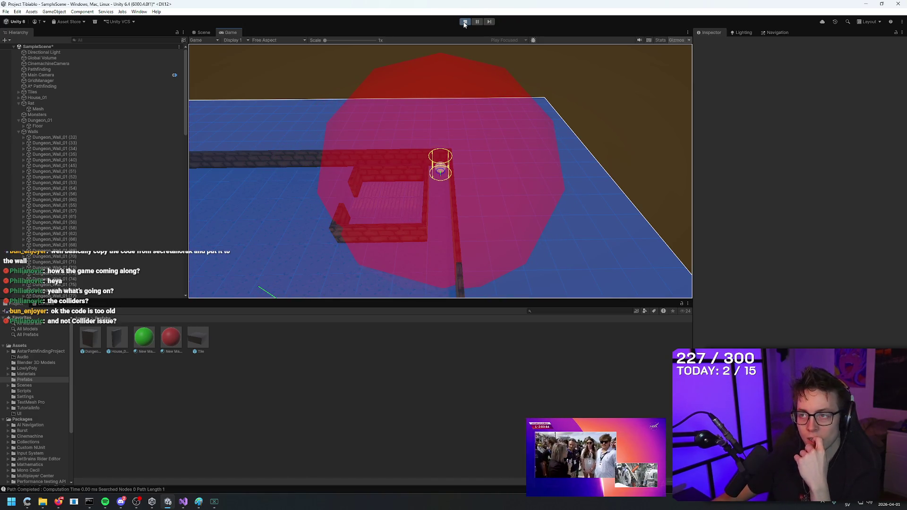
- Stop the game, set the grid graph's Obstacle Layer Mask to Wall and Diameter to 1, then replay
left_click(465, 22)
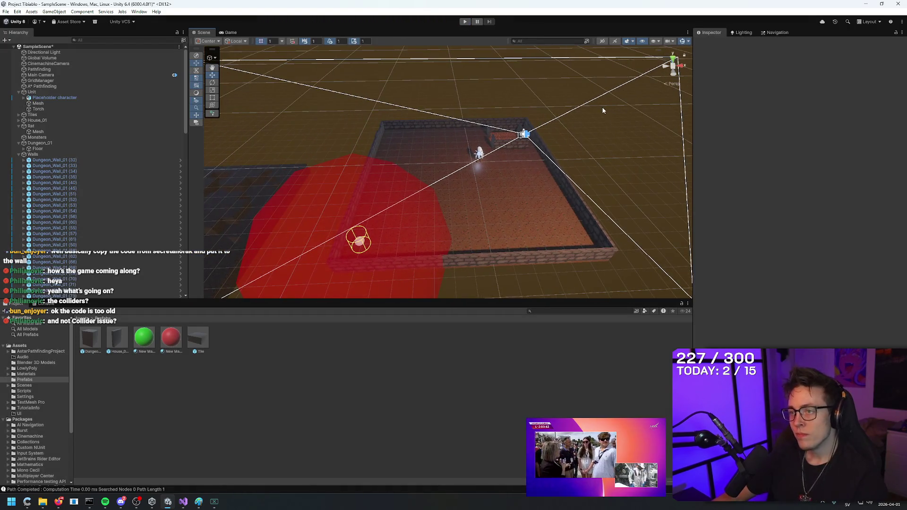
left_click(47, 87)
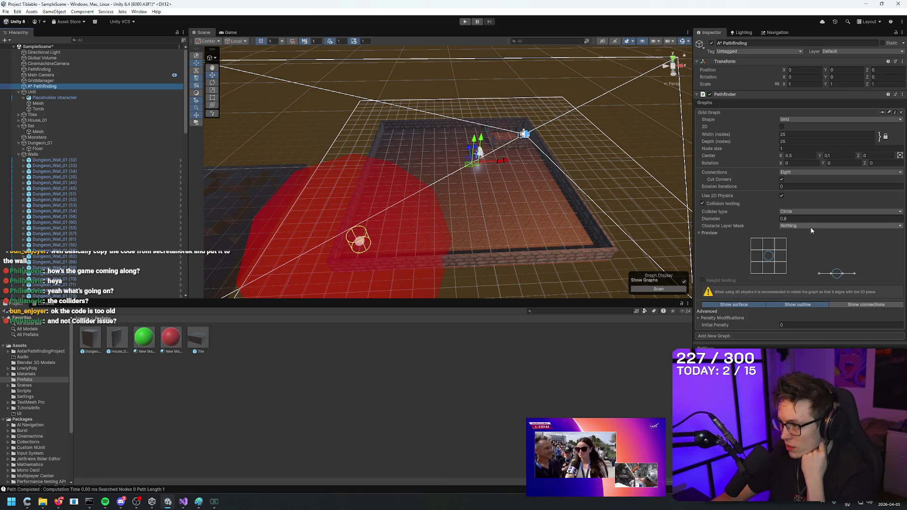
left_click(699, 178)
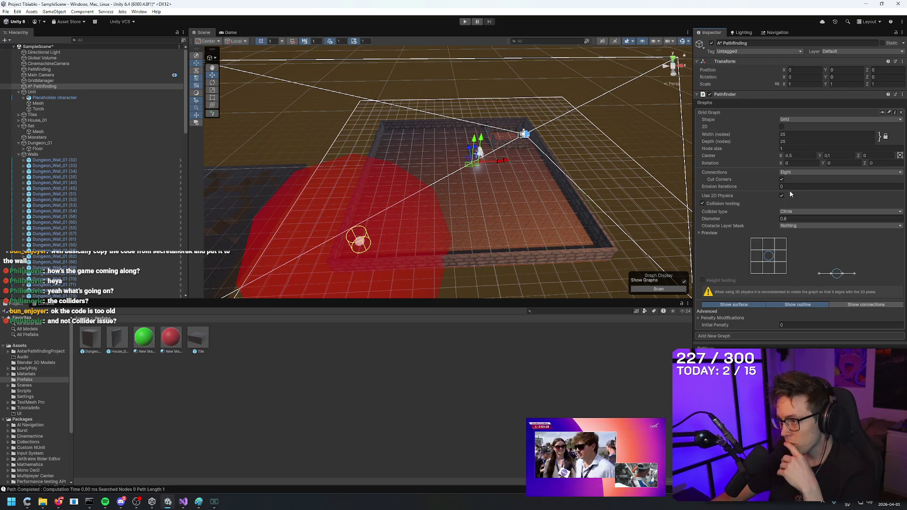
left_click(795, 225)
left_click(798, 296)
left_click(715, 227)
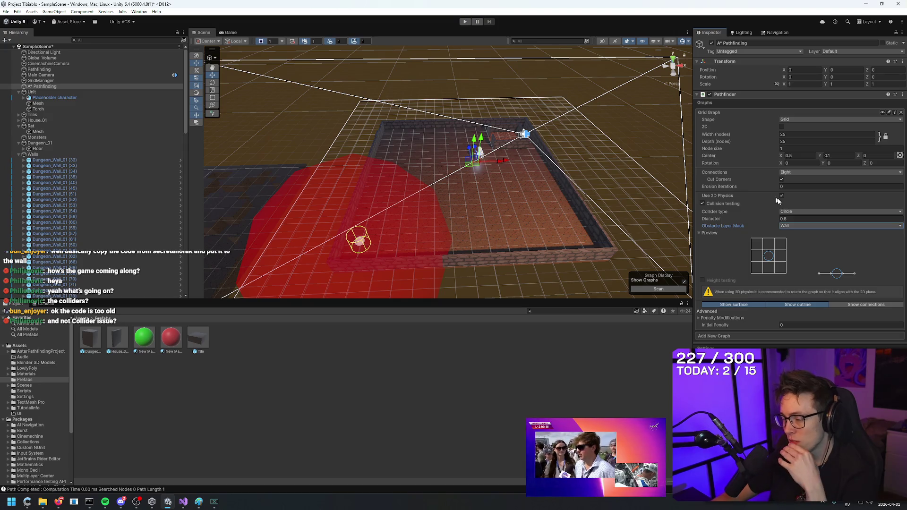
left_click(795, 219)
type("1")
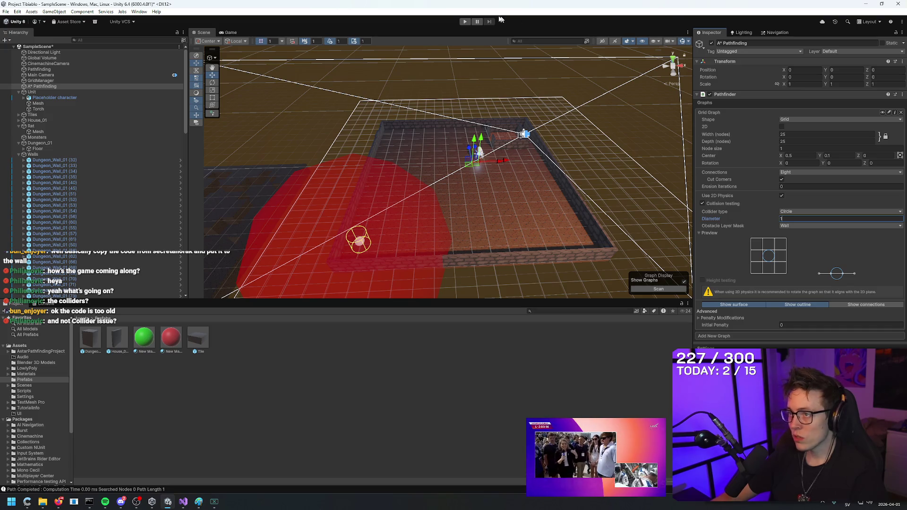
left_click(465, 22)
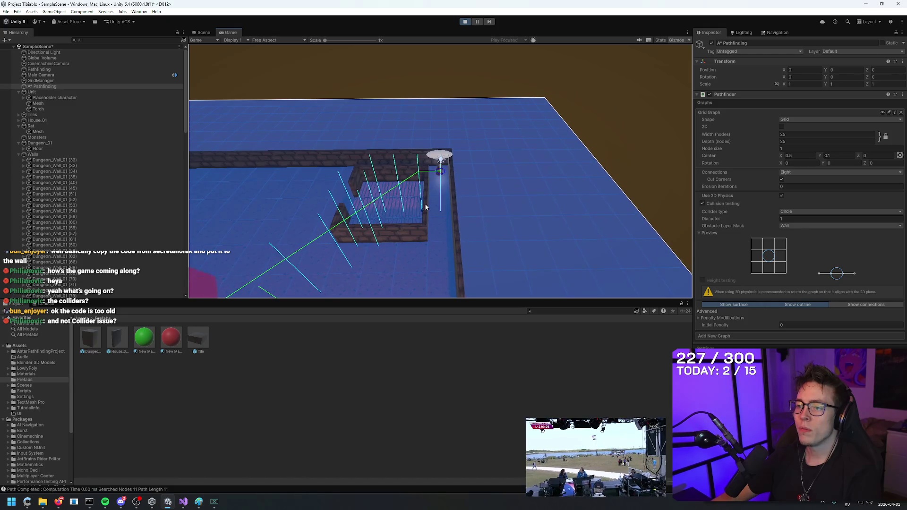
- During play, inspect Wall (41), Wall (9), the Rat and Wall (40) in the Scene view
left_click(204, 33)
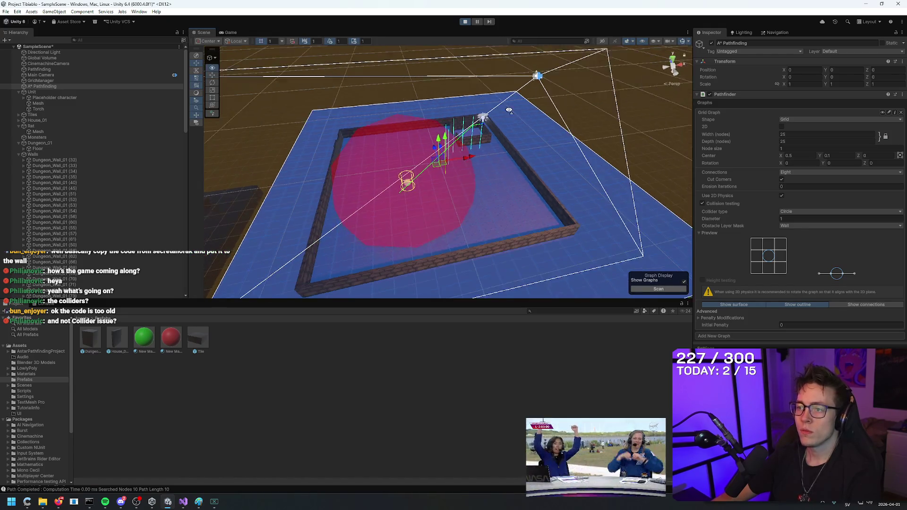
left_click(486, 142)
key("f")
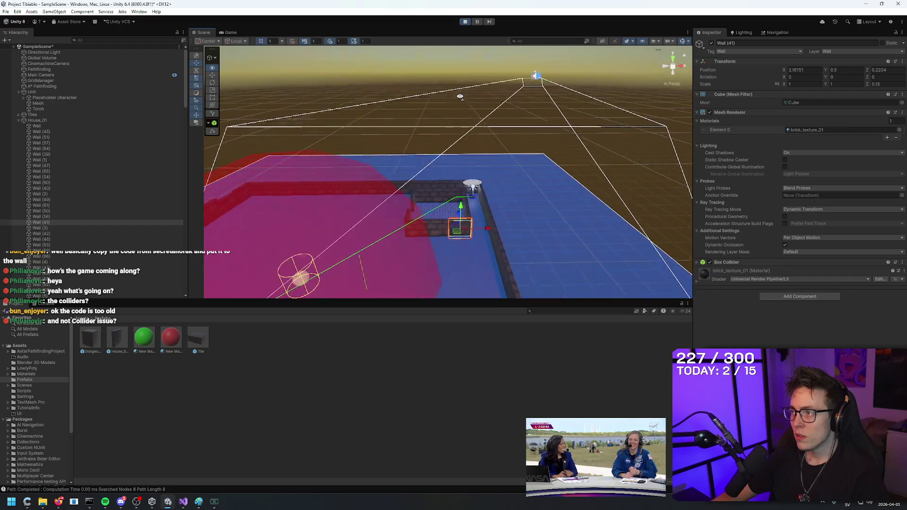
mouse_move(460, 96)
left_mouse_down()
mouse_move(471, 118)
mouse_move(453, 142)
left_mouse_up()
left_click(401, 158)
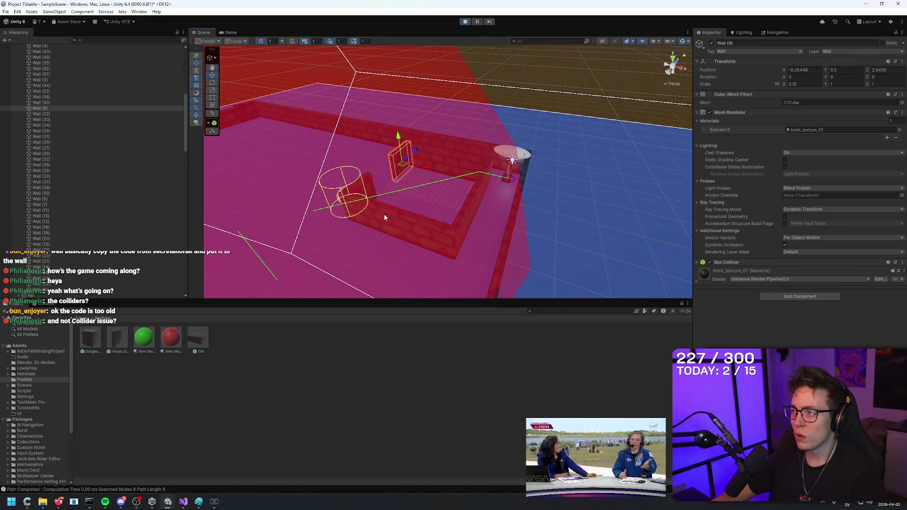
left_click(371, 186)
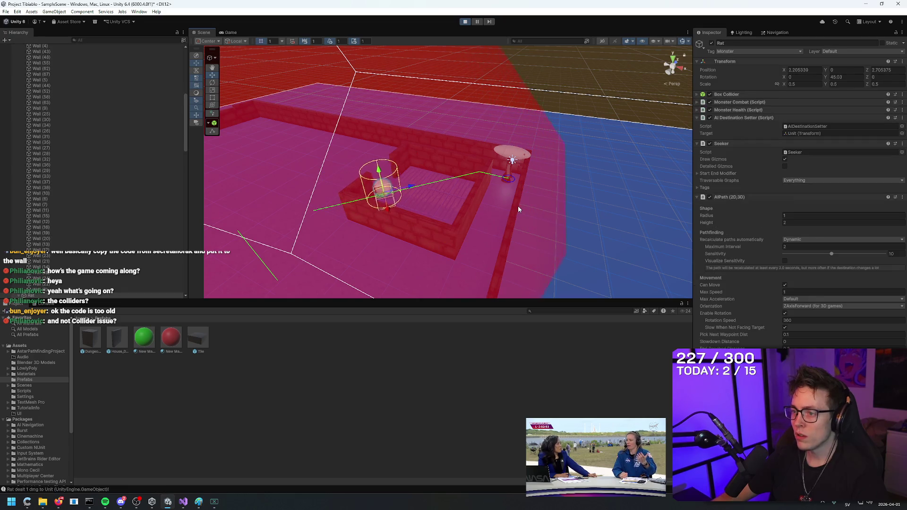
left_click(374, 220)
mouse_move(374, 220)
left_mouse_down()
mouse_move(356, 231)
mouse_move(475, 92)
mouse_move(408, 187)
mouse_move(397, 181)
mouse_move(405, 185)
left_mouse_up()
- Stop the game with Ctrl+P and select the Rat
key("ctrl+p")
left_click(393, 181)
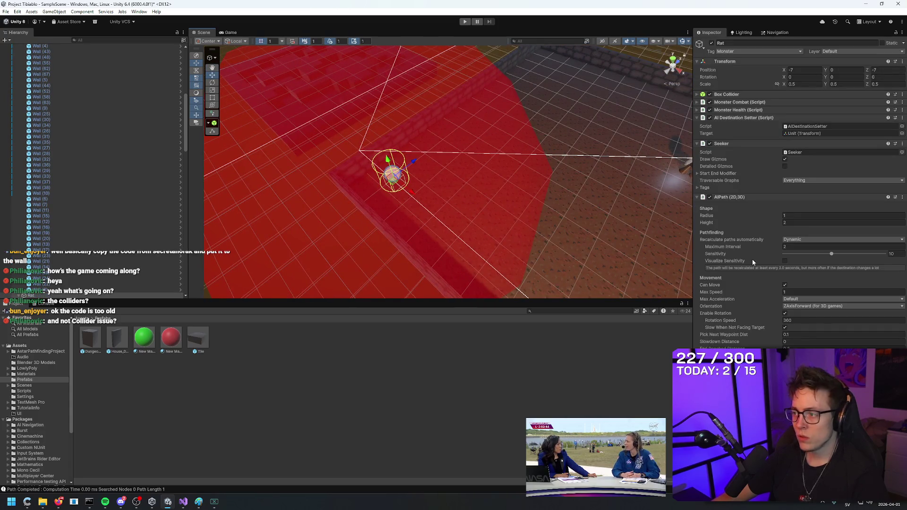
scroll(19, 94, "up", 10)
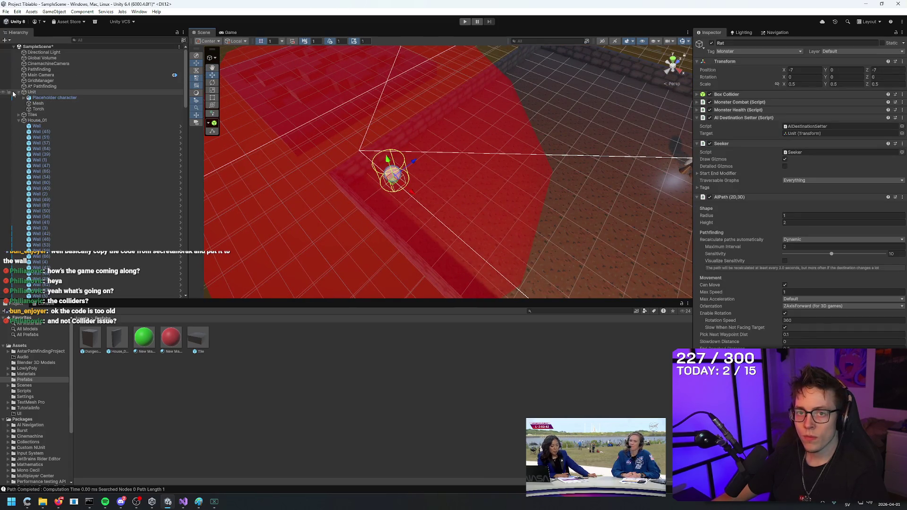
- Compare Box Colliders on the Rat, Wall (39), Wall (62) and tile (-1, -5), then open House_01_Wall prefab
left_click(704, 94)
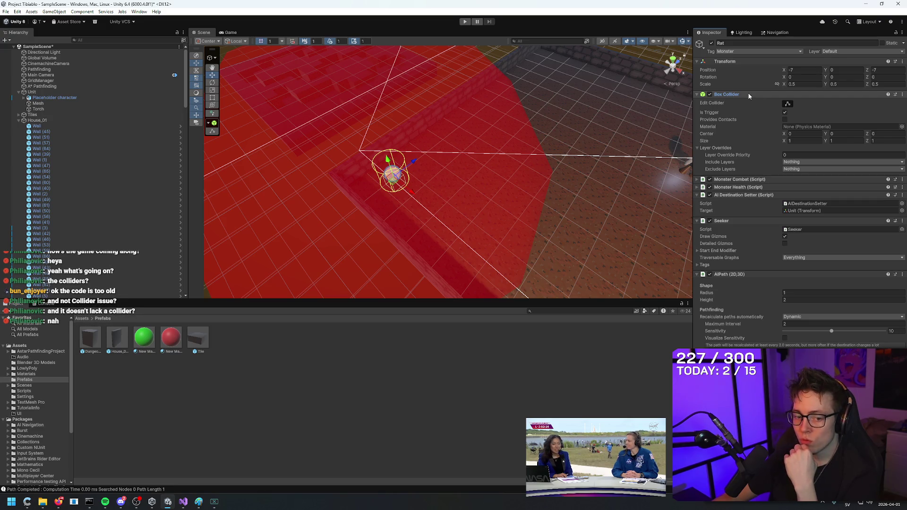
scroll(545, 127, "down", 5)
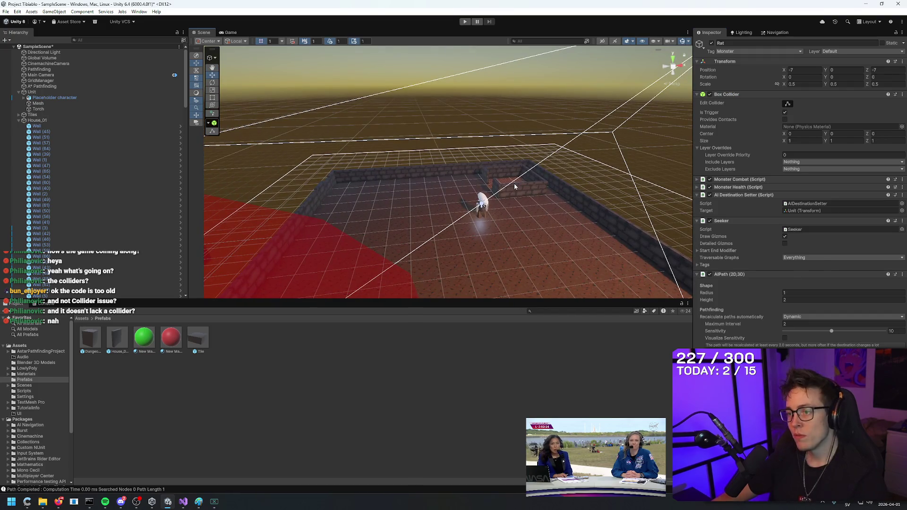
left_click(512, 186)
mouse_move(543, 236)
left_mouse_down()
mouse_move(449, 222)
mouse_move(362, 232)
left_mouse_up()
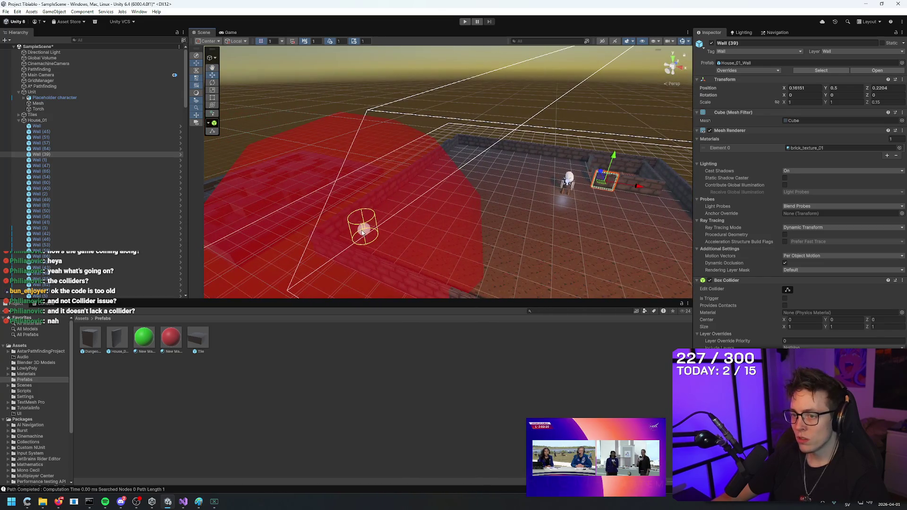
left_click(362, 232)
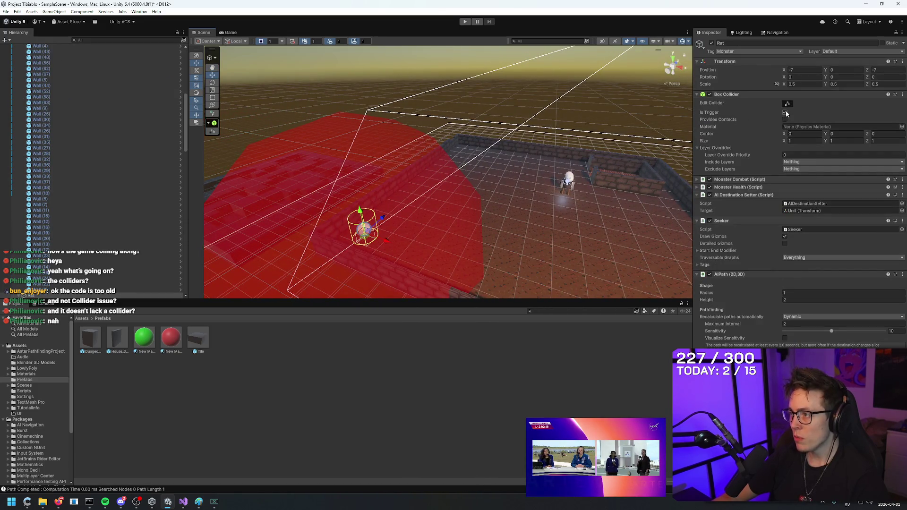
left_click_drag(562, 110, 616, 113)
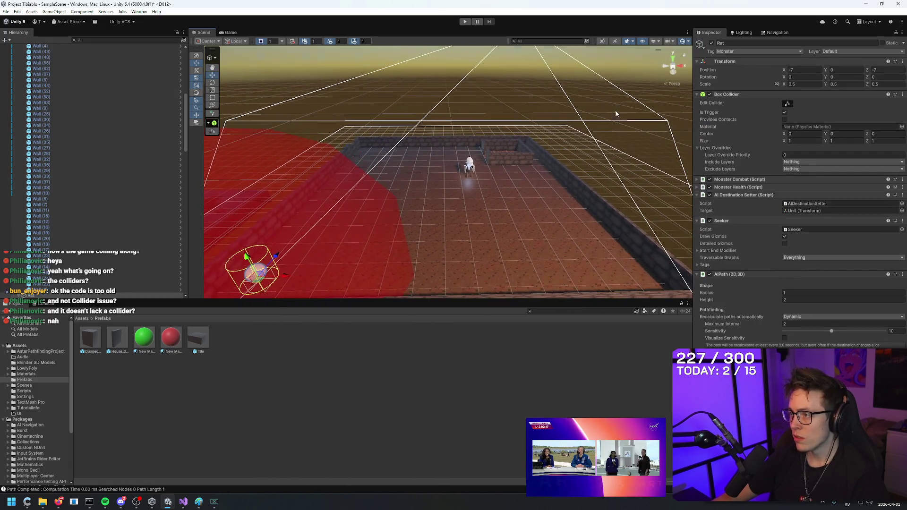
left_click(617, 221)
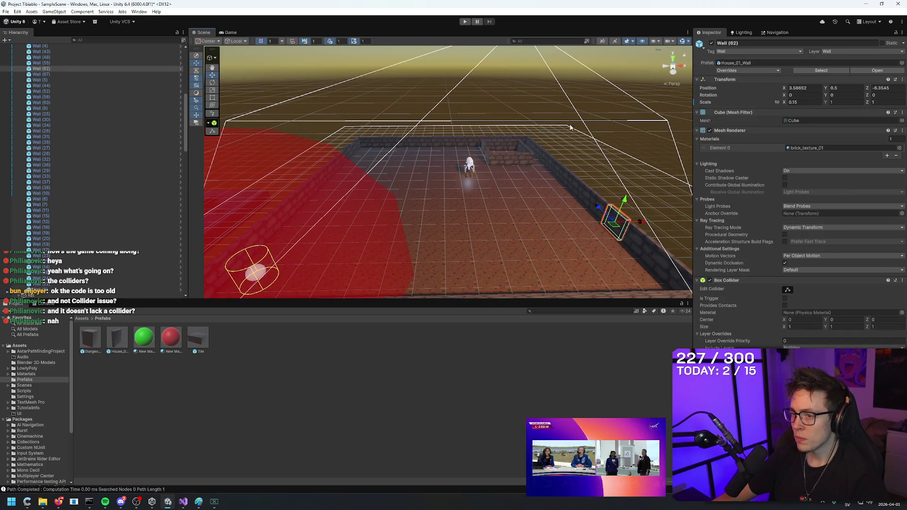
left_click(432, 235)
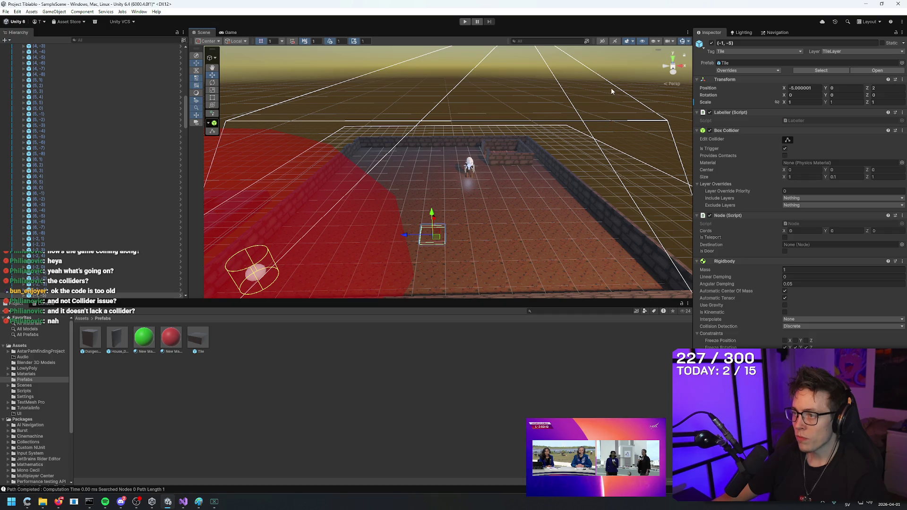
left_click(258, 270)
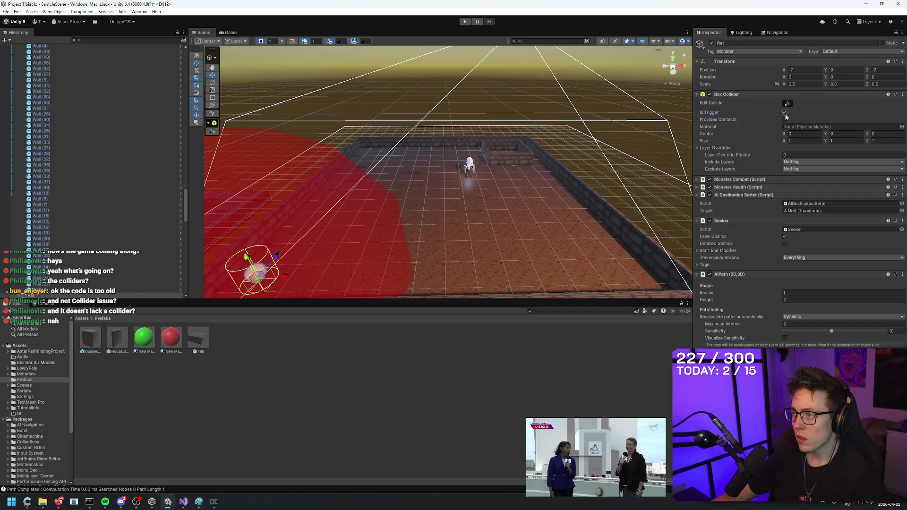
left_click(195, 336)
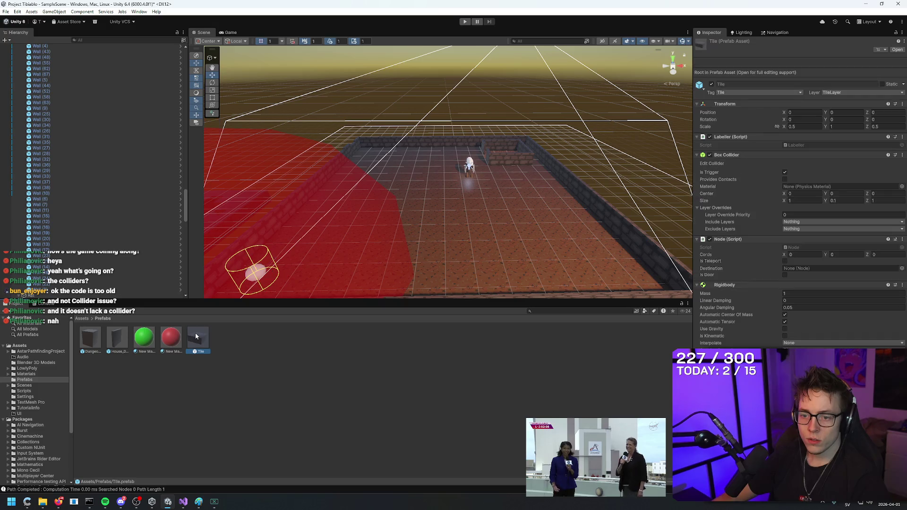
double_click(120, 336)
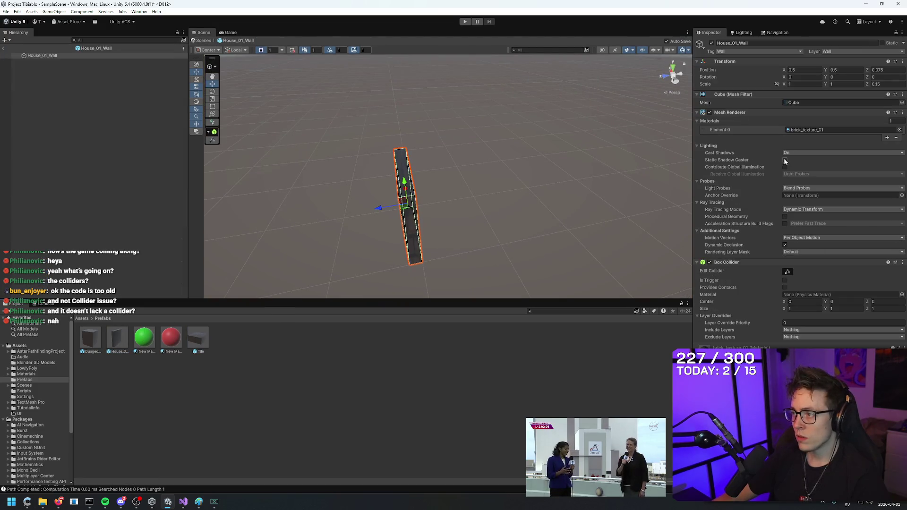
left_click(785, 281)
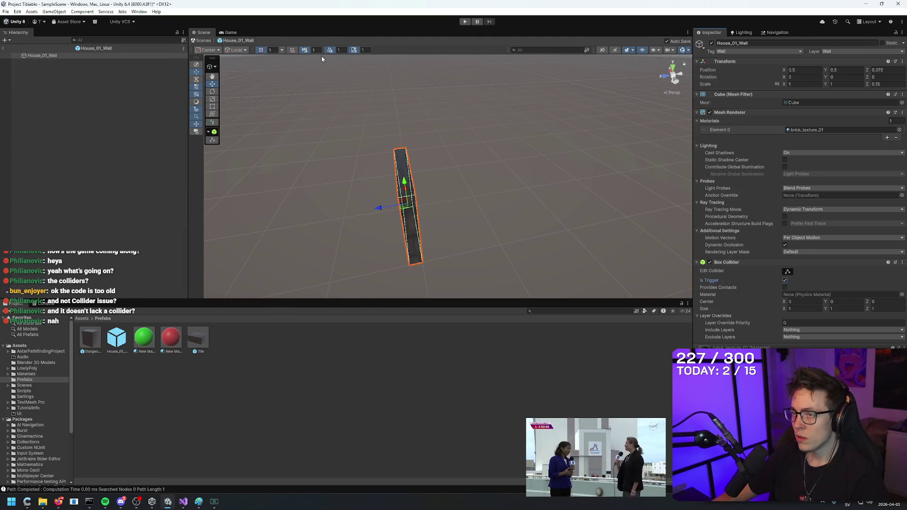
left_click(465, 22)
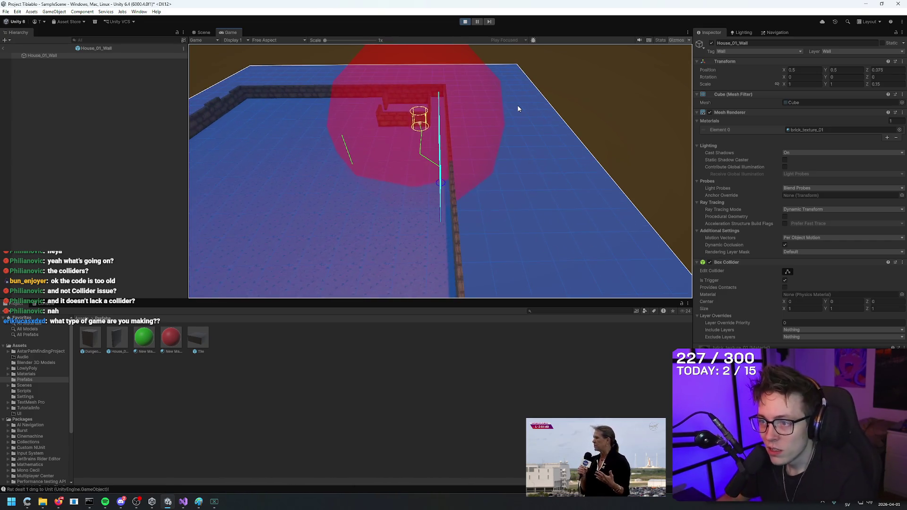
left_click(465, 22)
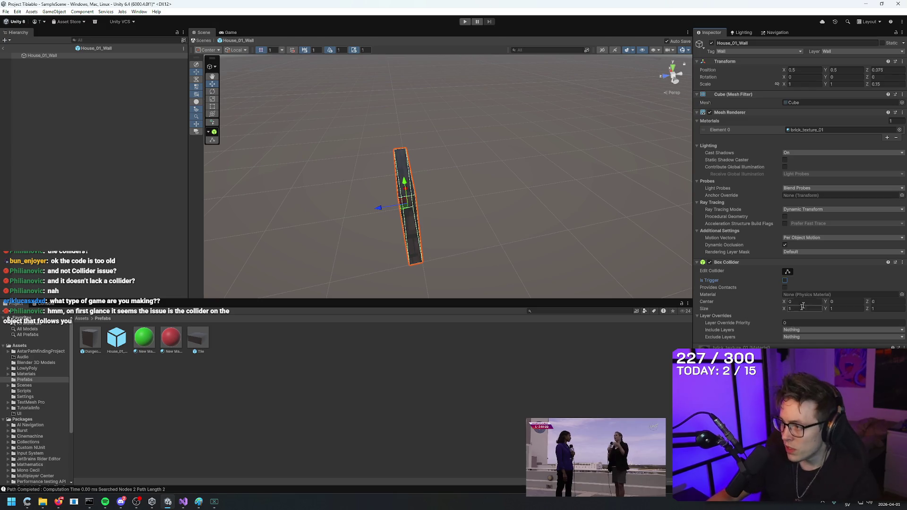
left_click(821, 295)
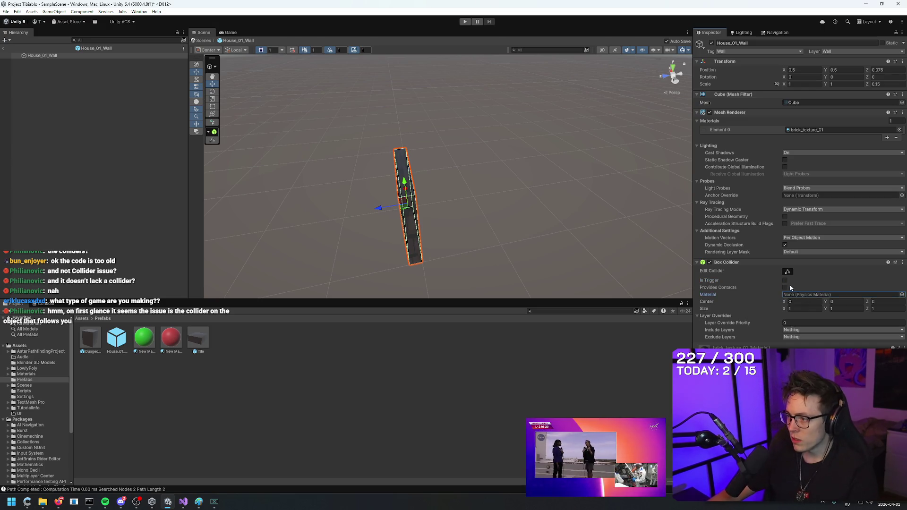
left_click(3, 49)
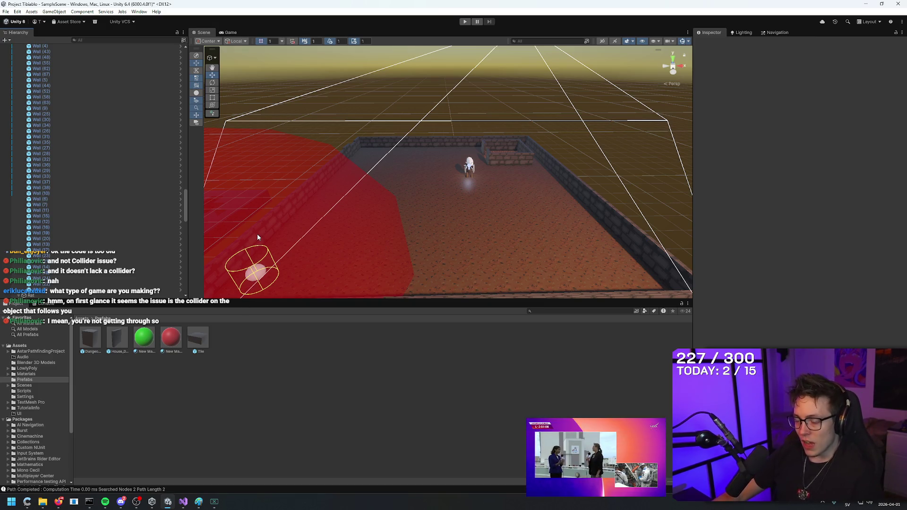
left_click(493, 170)
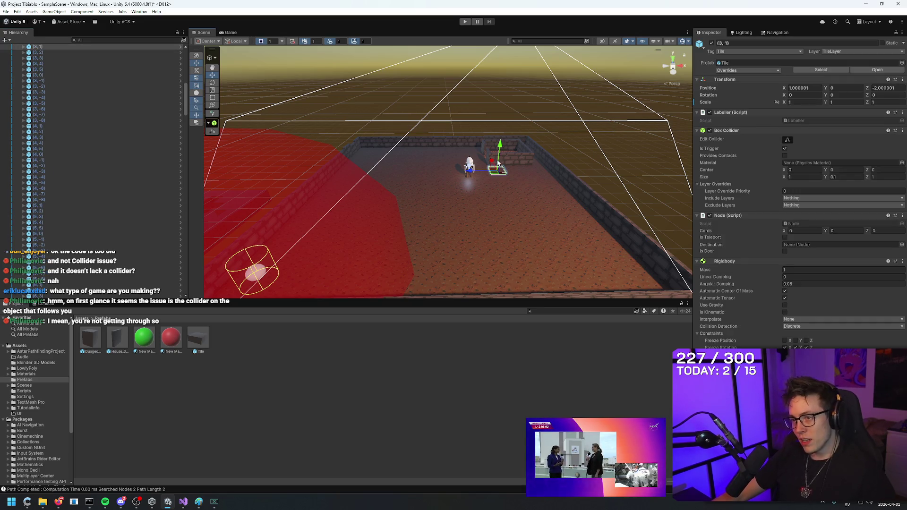